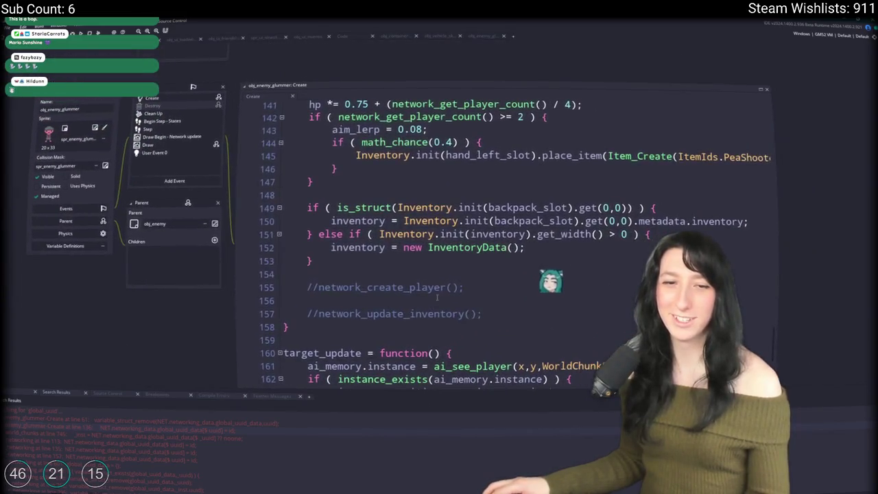
Build and run the Gum Squad game from the Create event code with F5
click(437, 296)
key(F5)
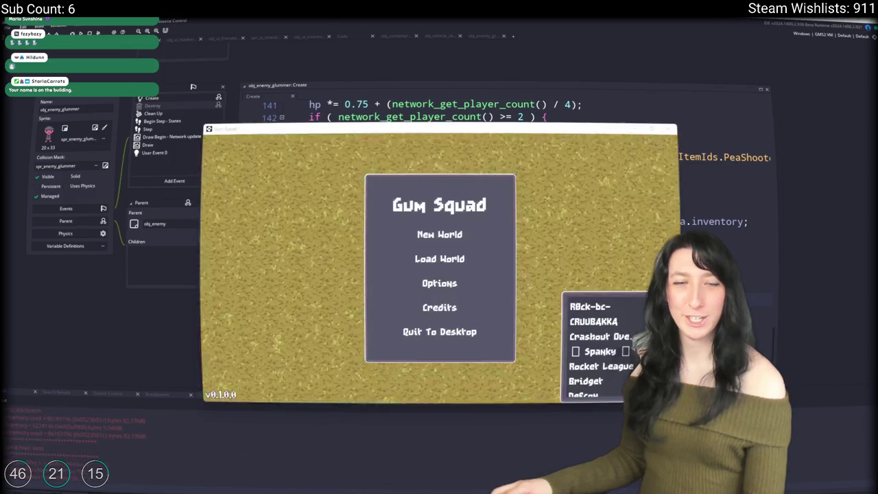
Check the game's Options > Audio settings and return to the main menu
click(420, 281)
click(420, 253)
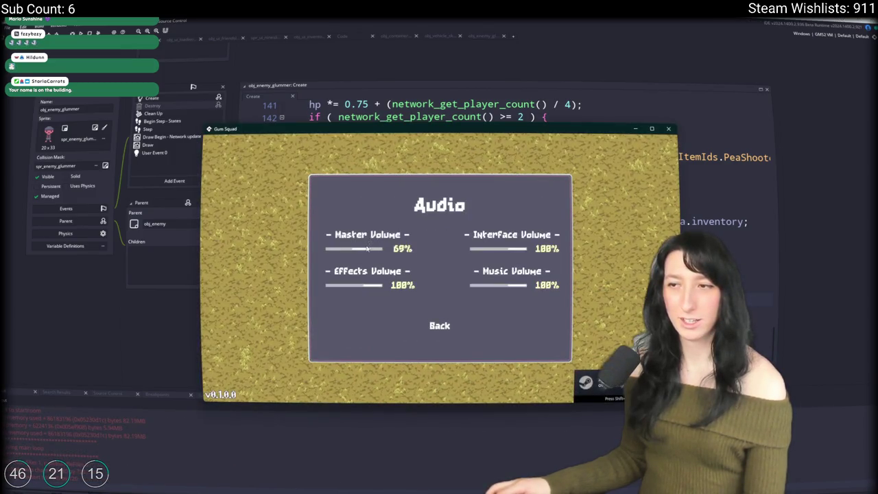
click(439, 325)
click(443, 308)
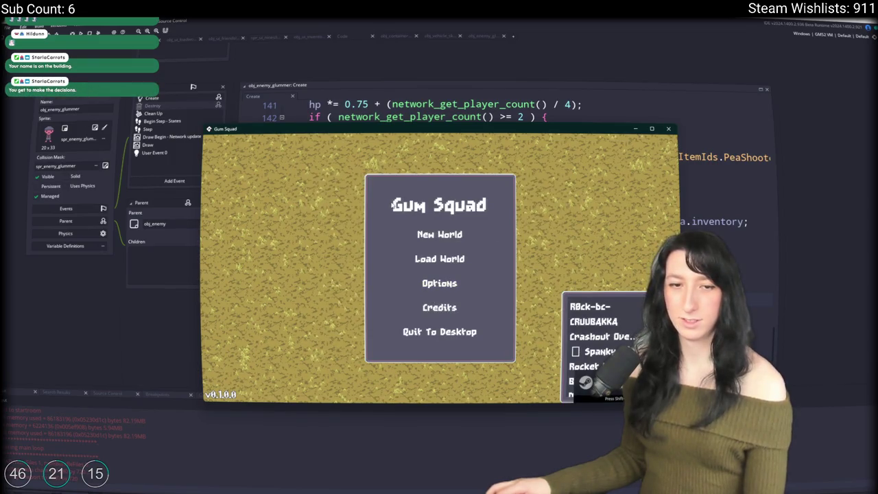
Make the game window fullscreen and create a private lobby from Load World
drag(424, 132, 421, 69)
key(alt+Return)
click(435, 199)
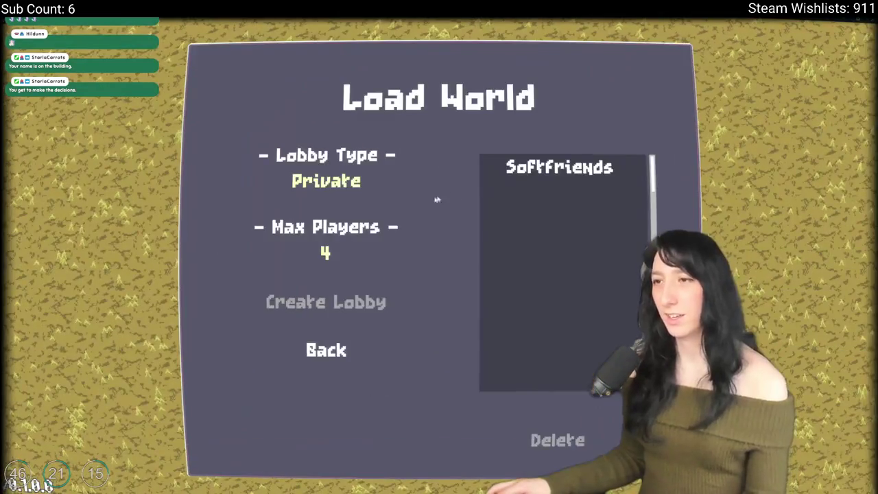
click(341, 299)
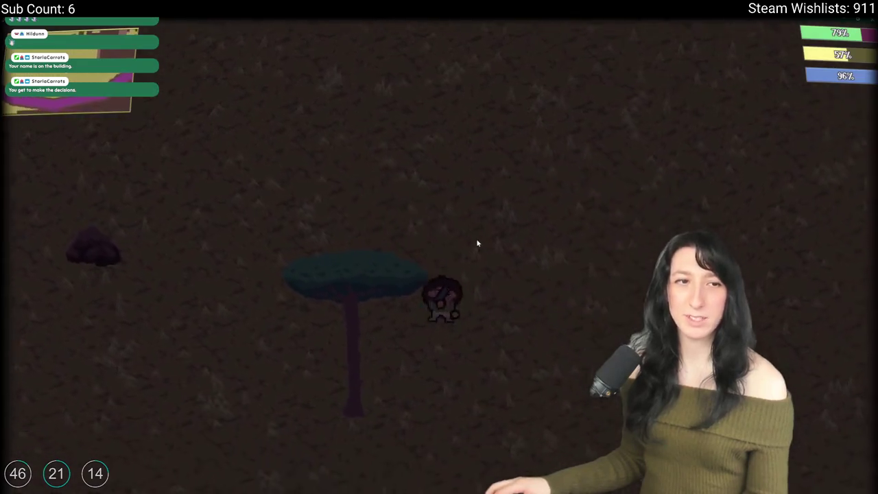
Walk into the building and use the medkit from the inventory to restore health
key(s)
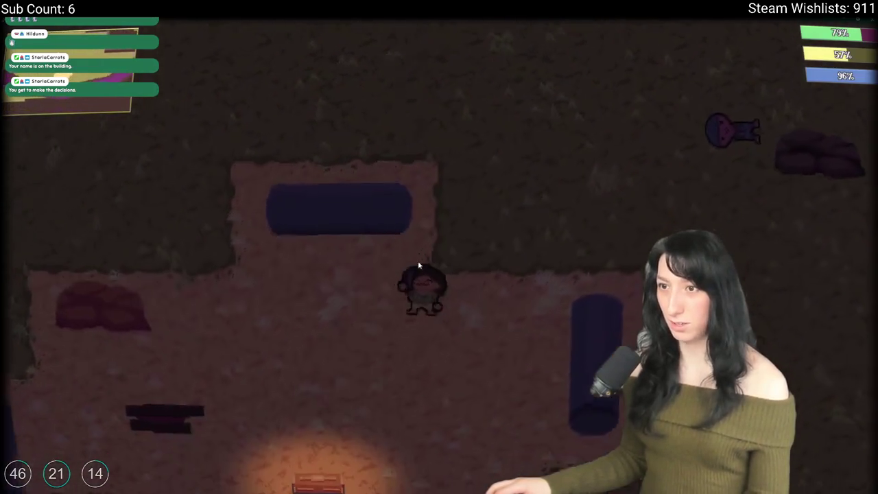
key(Tab)
click(176, 112)
key(Tab)
Walk north-west across the dark field, past the green building, to the campfire camp
key(w)
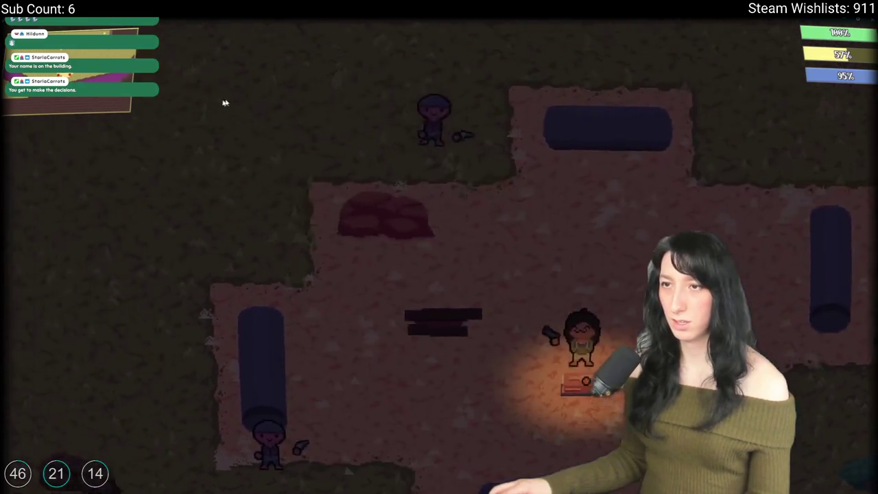
key(w)
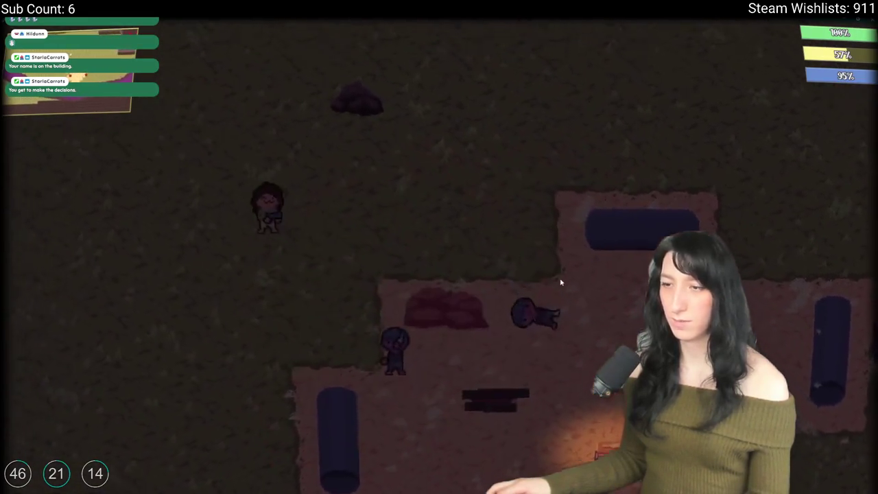
key(w)
key(a)
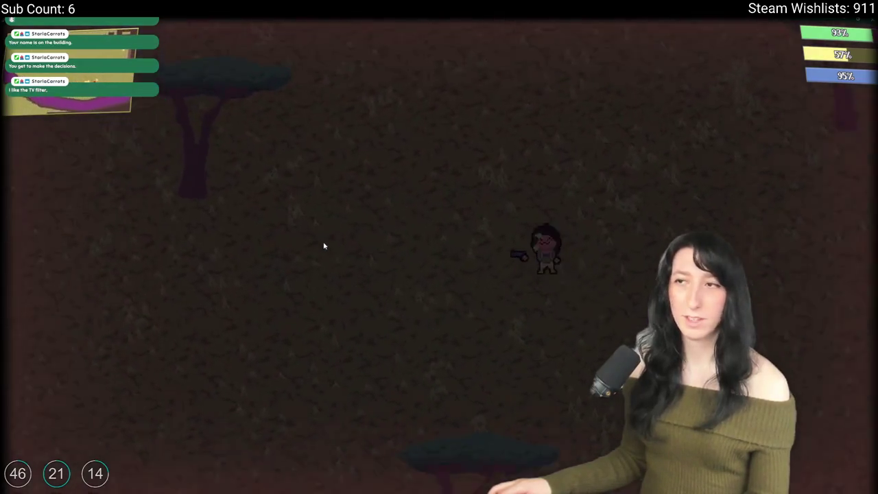
key(w)
key(a)
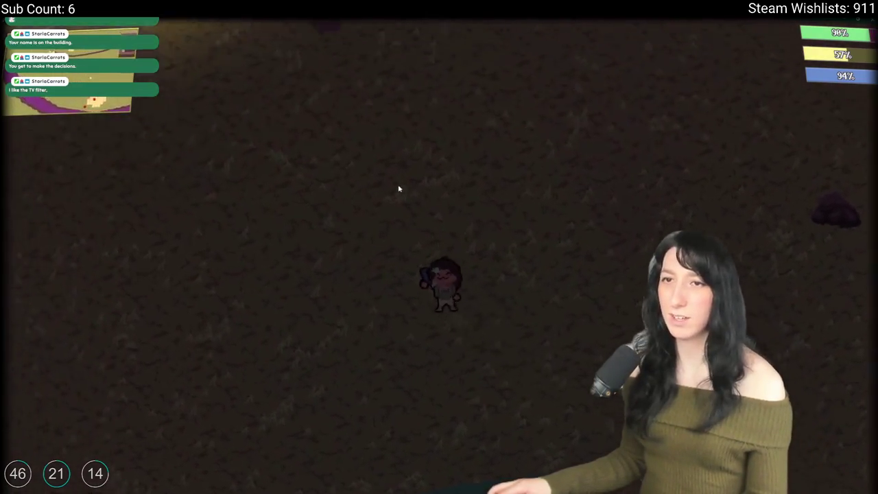
key(w)
key(a)
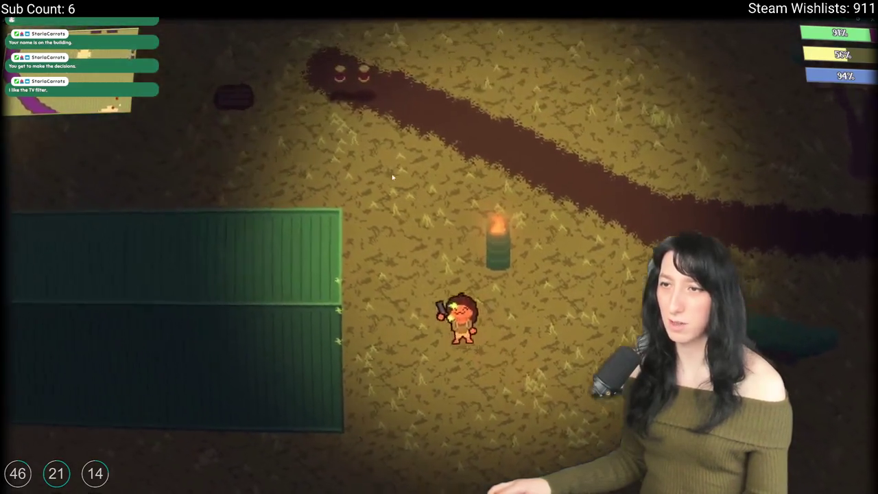
key(w)
key(a)
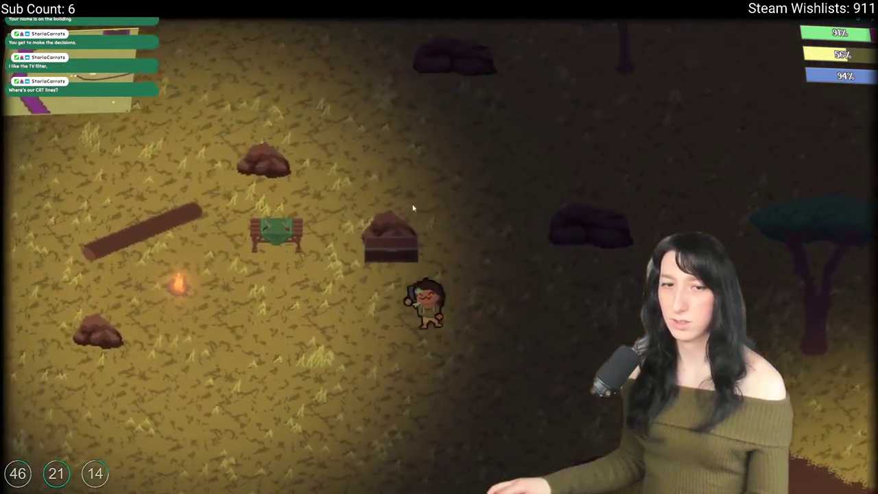
key(a)
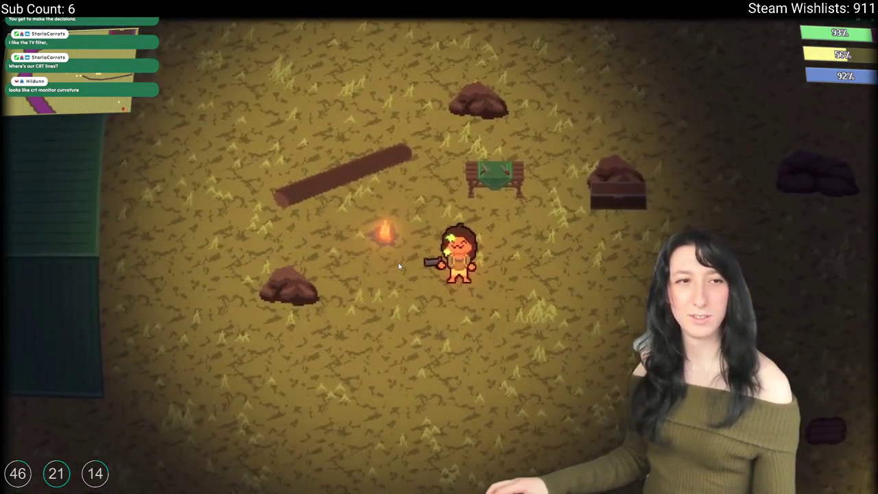
Walk back and forth around the camp and settle onto the bench
key(s)
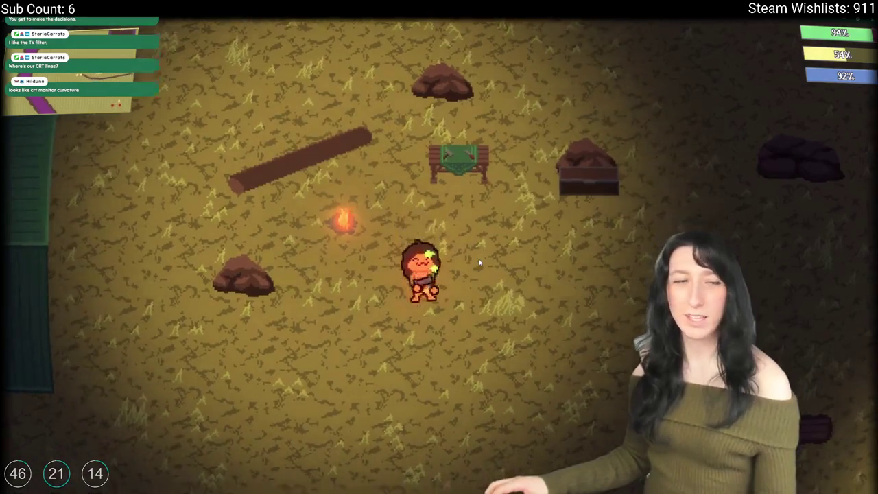
key(w)
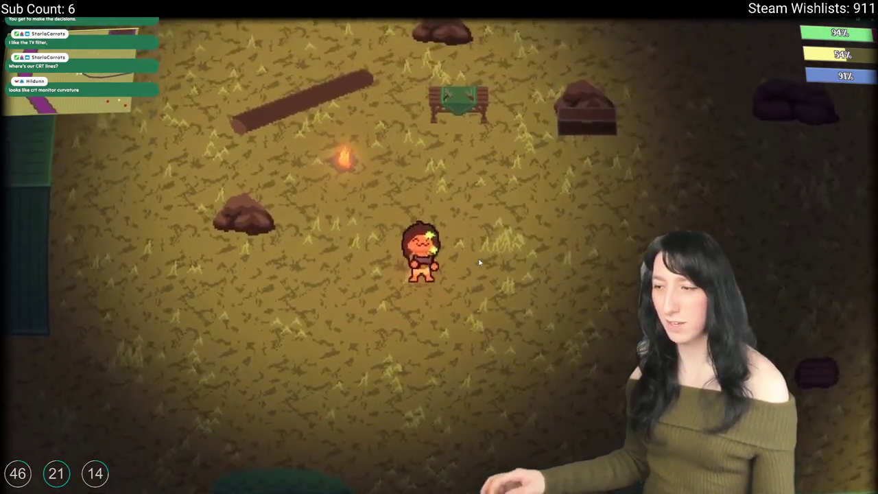
key(w)
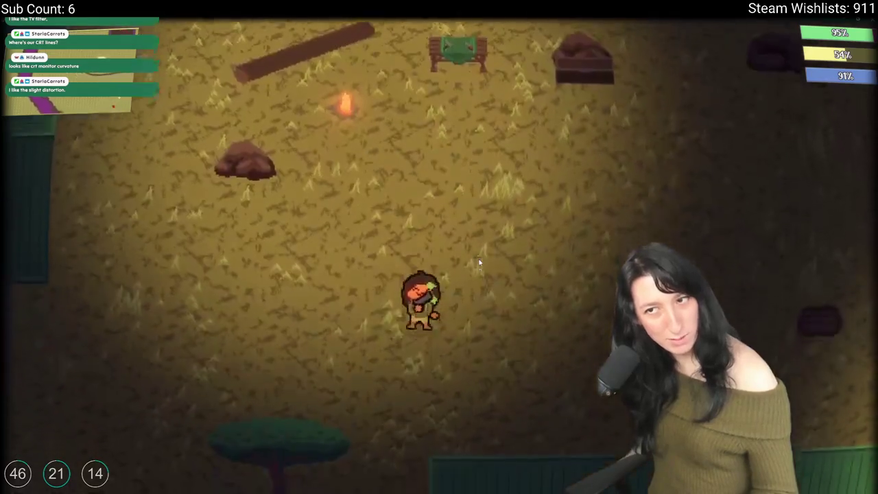
key(s)
key(w)
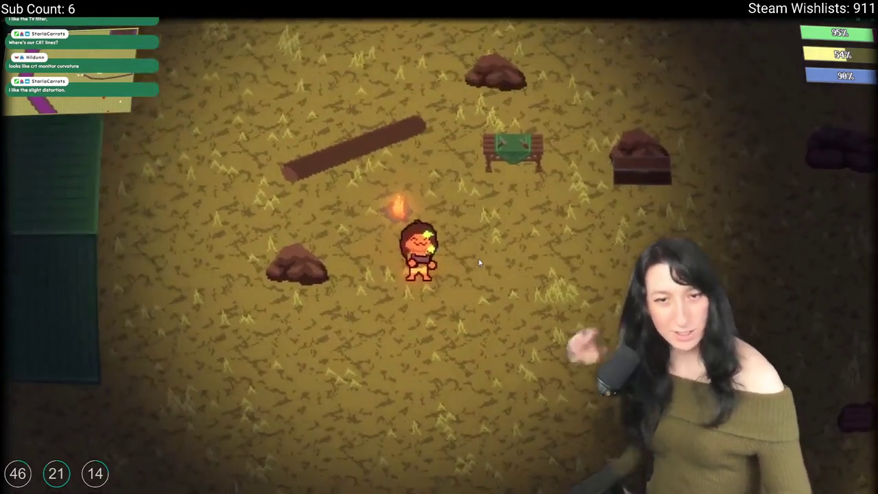
key(w)
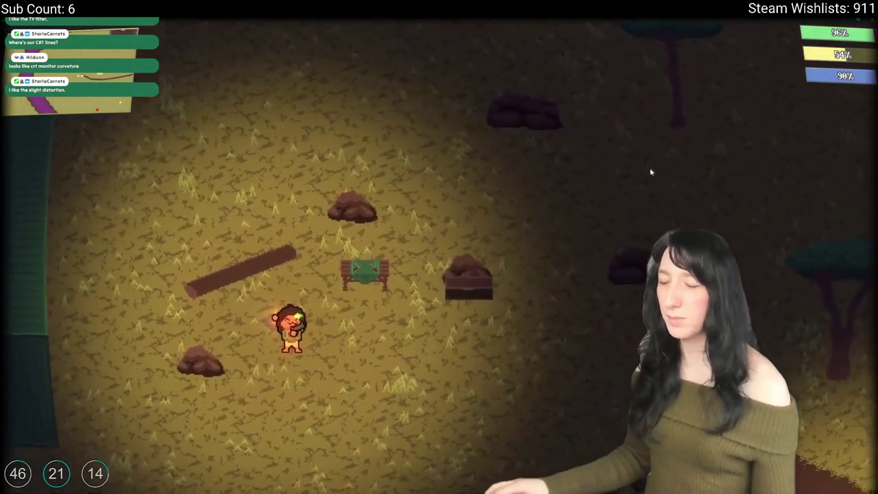
key(d)
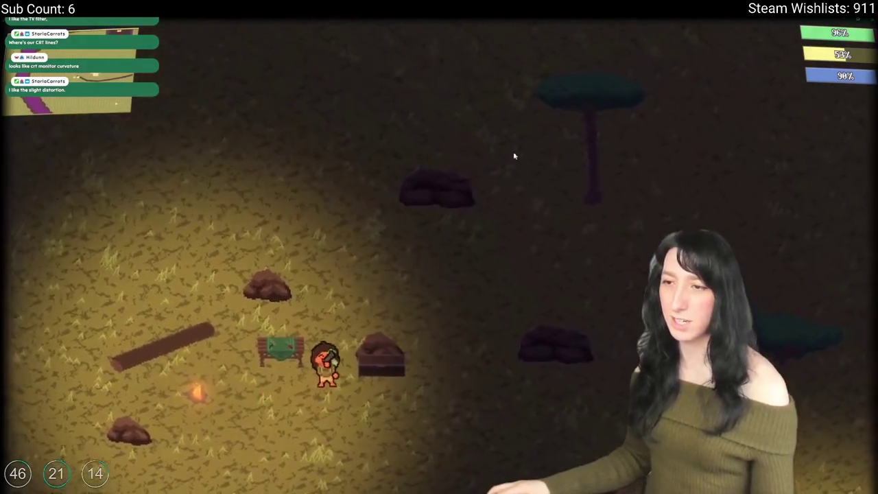
key(Tab)
key(Tab)
key(a)
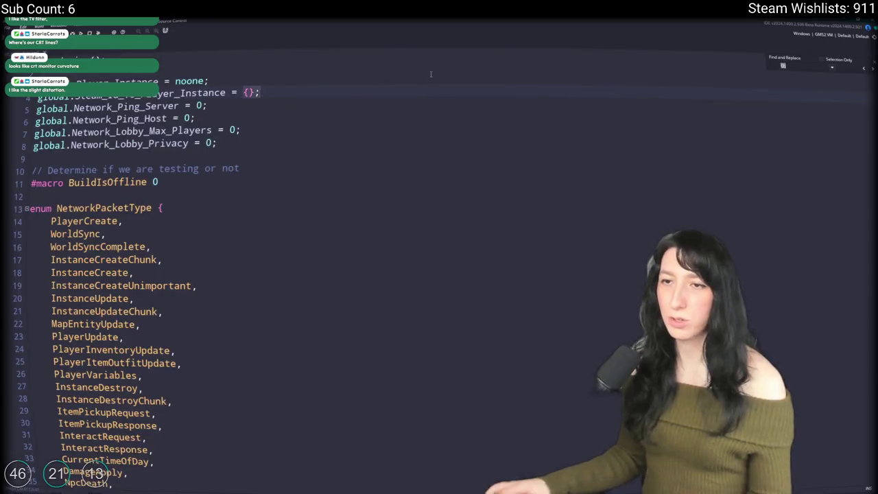
Find the global_uuid_data declaration on line 601 and duplicate it
text(global_uuid)
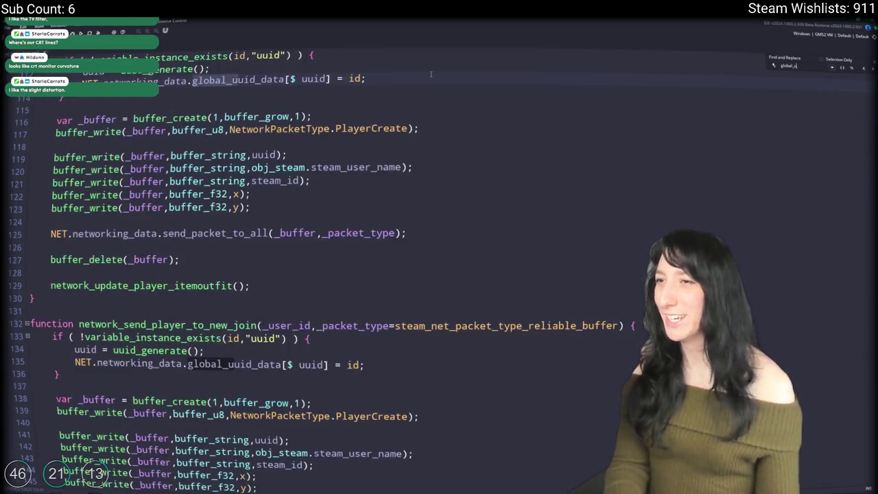
text(_data)
key(Return)
key(Return)
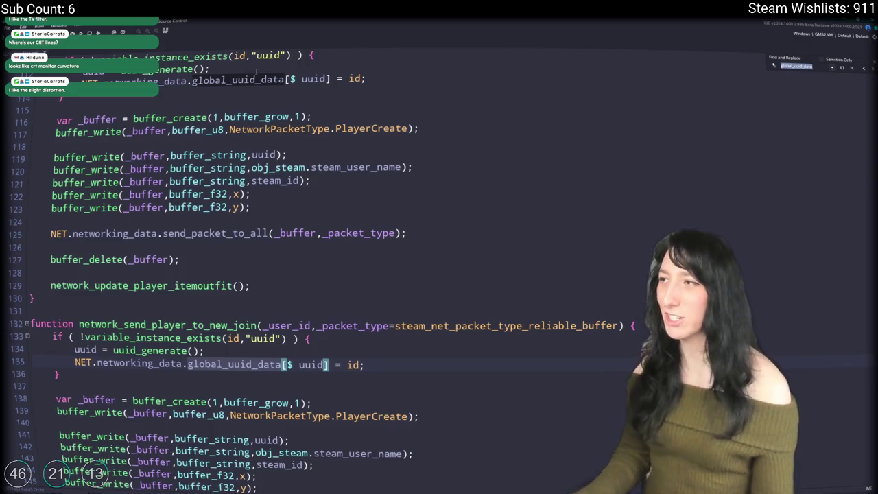
key(End)
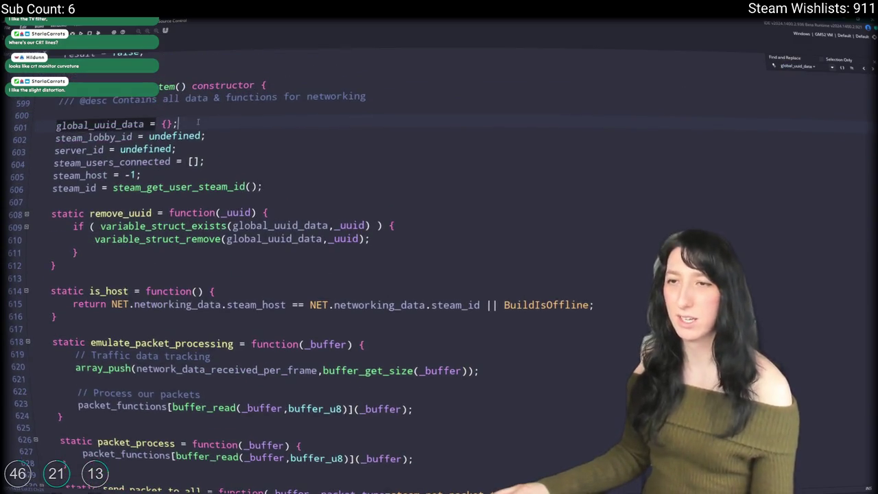
key(ctrl+d)
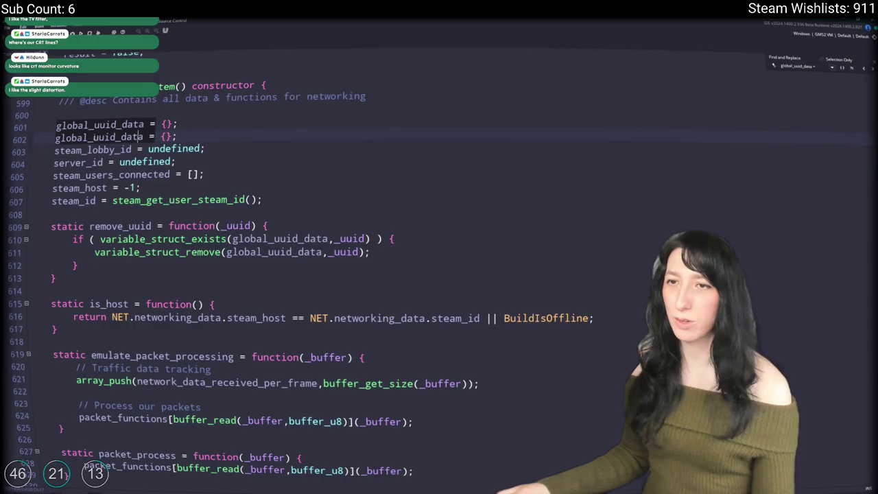
Rename the copy on line 602 to vehicle_uuid_data and close the search
double_click(65, 137)
text(vehicle)
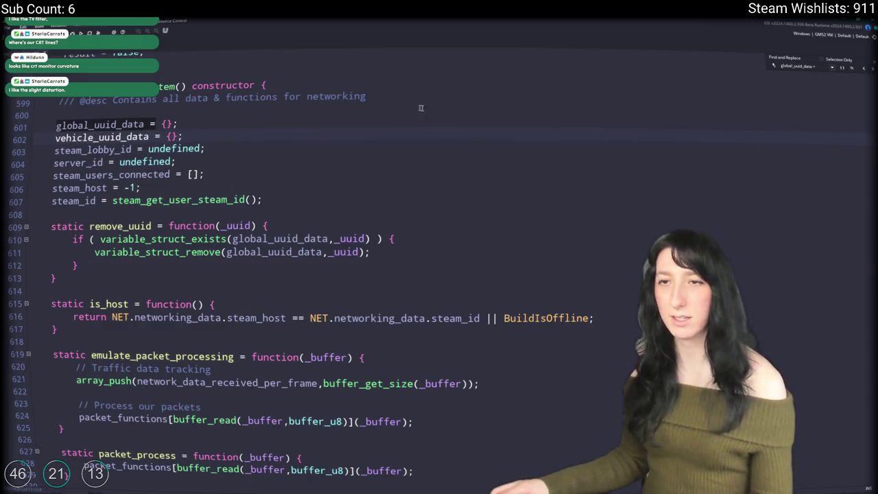
click(865, 67)
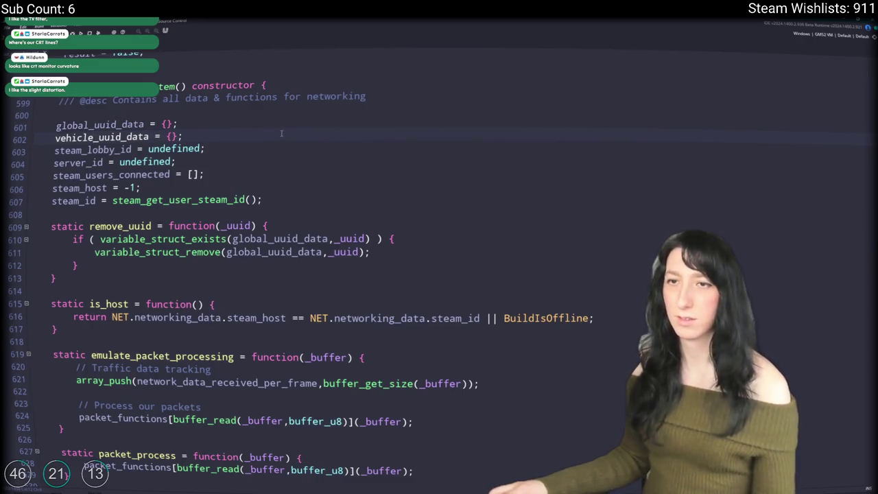
double_click(88, 136)
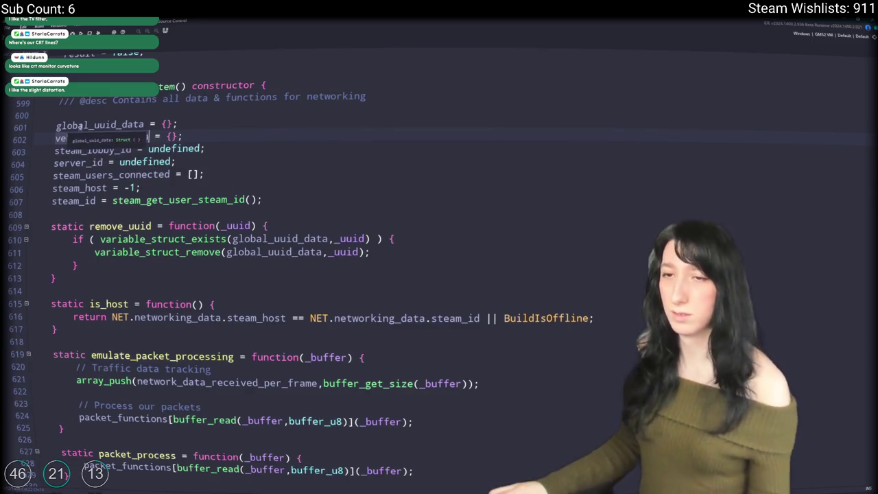
click(183, 136)
scroll(183, 137, down, 1)
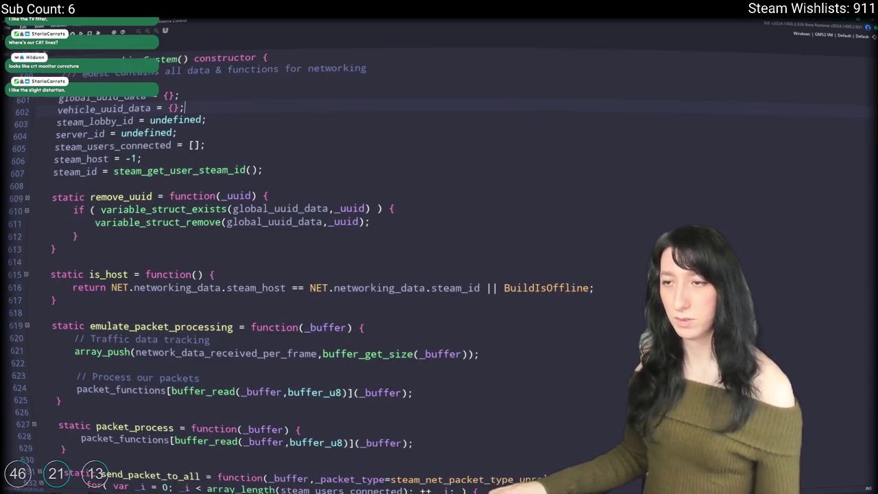
Scroll to the top of the script to view the NetworkPacketType enum, WorldSync through HostQuit
scroll(183, 182, down, 1)
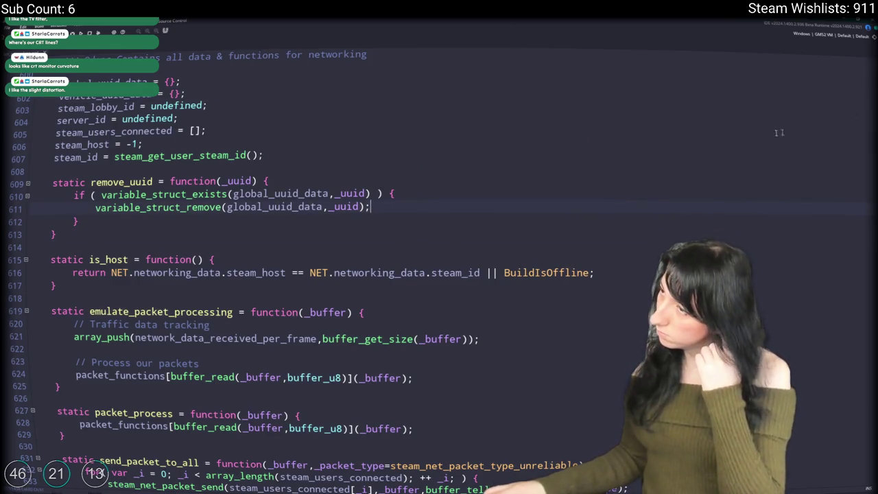
scroll(162, 238, down, 3)
scroll(187, 258, down, 20)
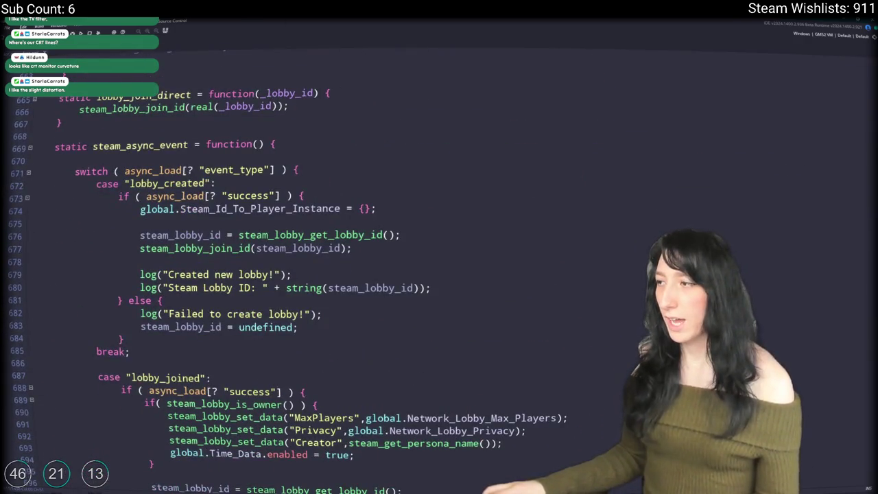
drag(868, 274, 868, 68)
scroll(310, 277, down, 4)
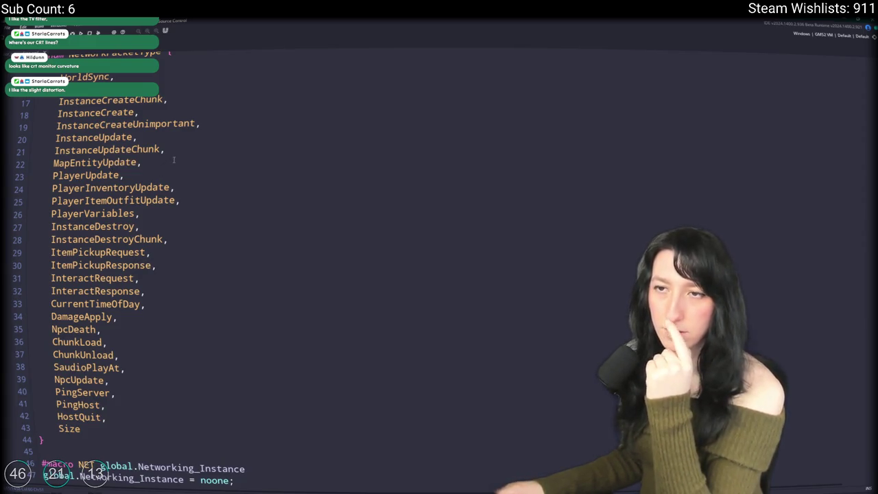
Add a VehicleUpdate enum entry by duplicating and renaming MapEntityUpdate
key(Right)
key(Right)
key(Right)
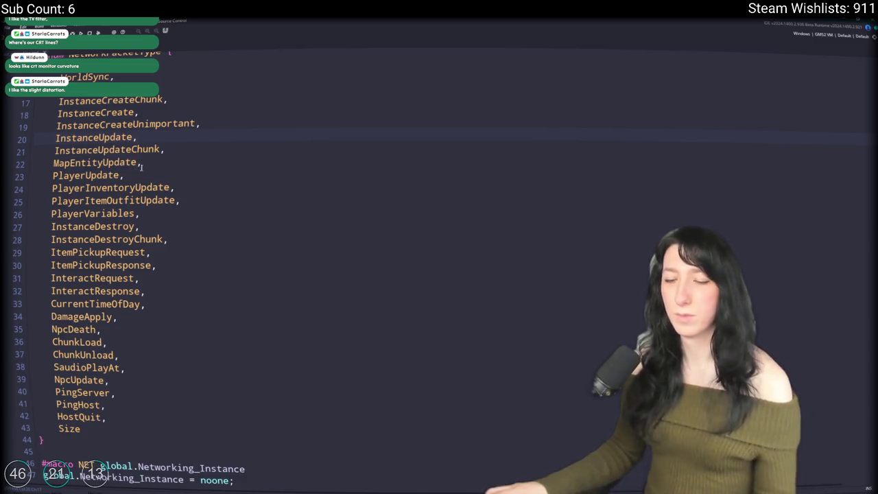
click(141, 165)
key(ctrl+d)
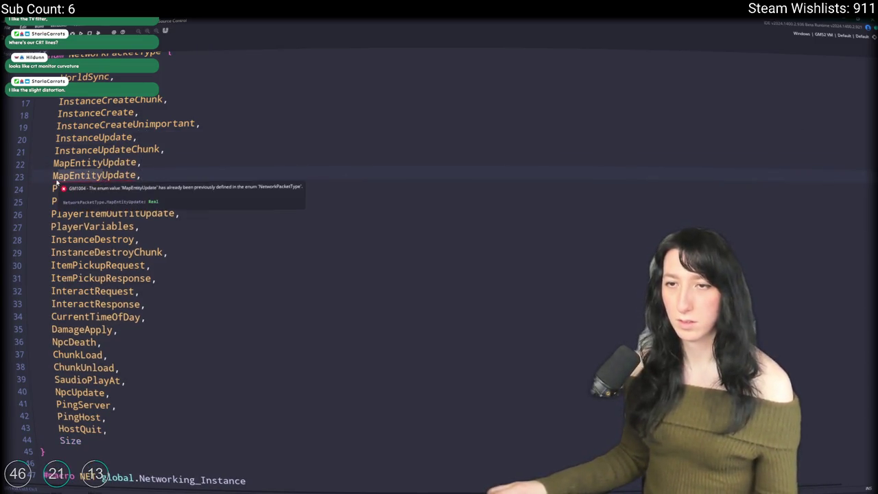
drag(53, 176, 98, 176)
text(Vehicle)
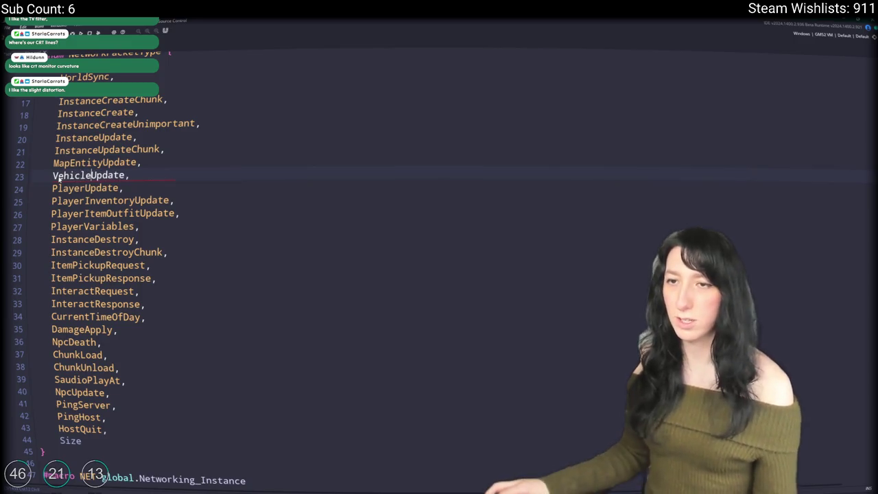
Duplicate the network_update_map_entity function and rename the copy network_update_vehicle
key(ctrl+f)
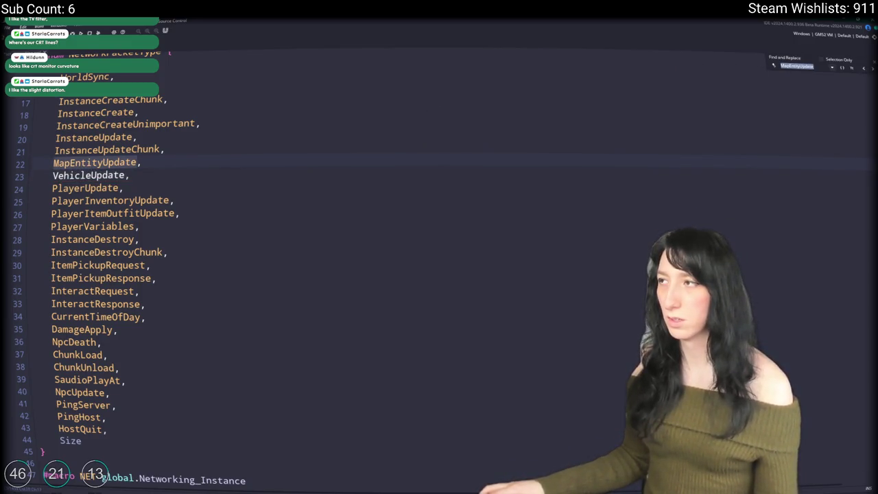
key(Return)
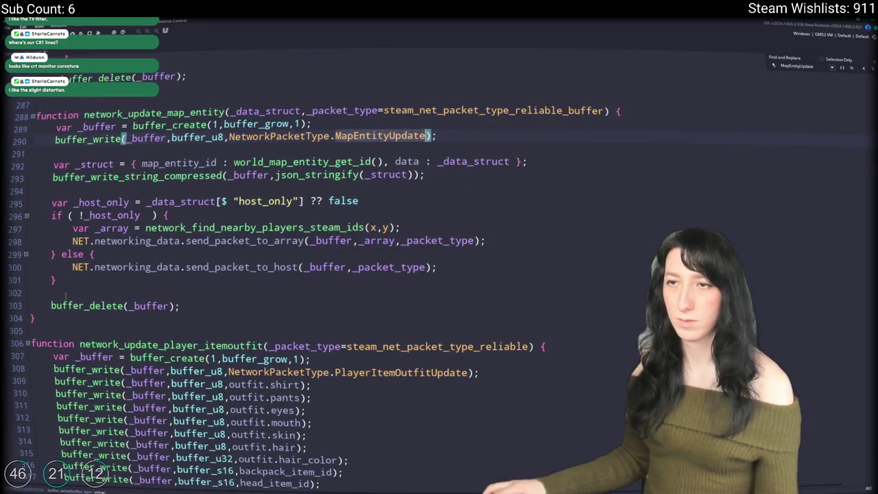
mouse_move(35, 318)
mouse_down()
mouse_move(54, 137)
mouse_move(31, 111)
mouse_up()
key(ctrl+d)
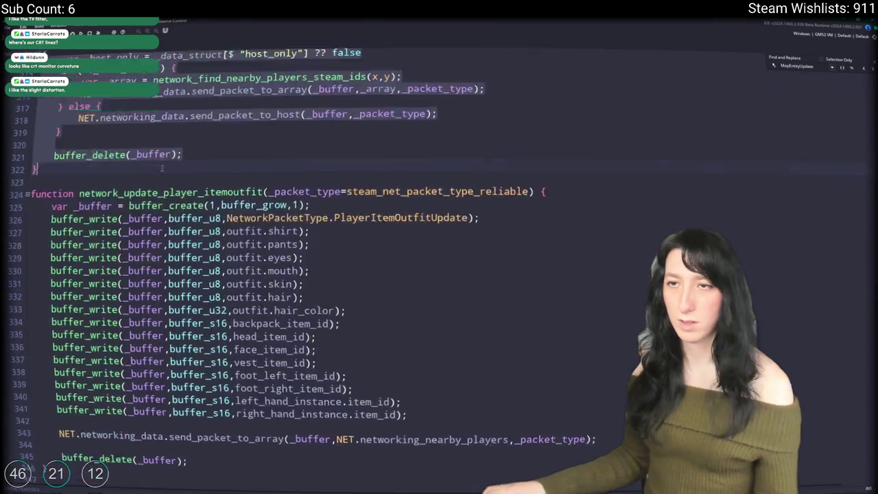
scroll(162, 168, up, 4)
click(164, 140)
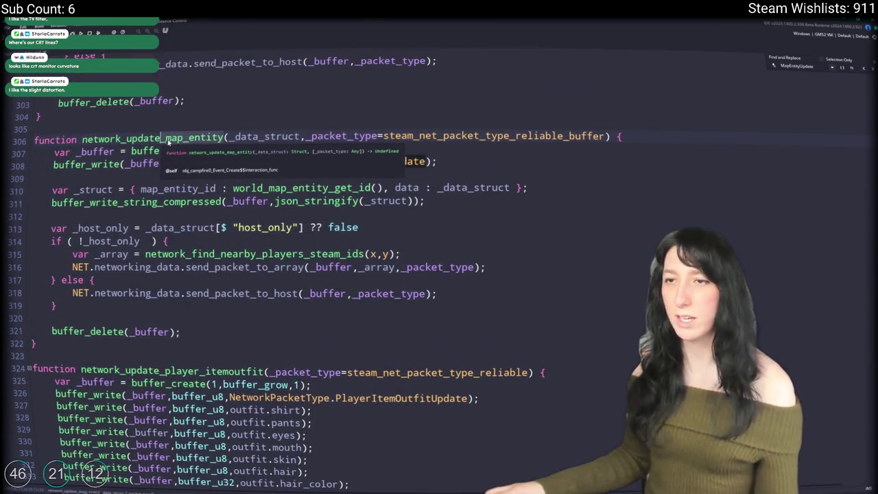
key(ctrl+shift+Right)
text(vehicle)
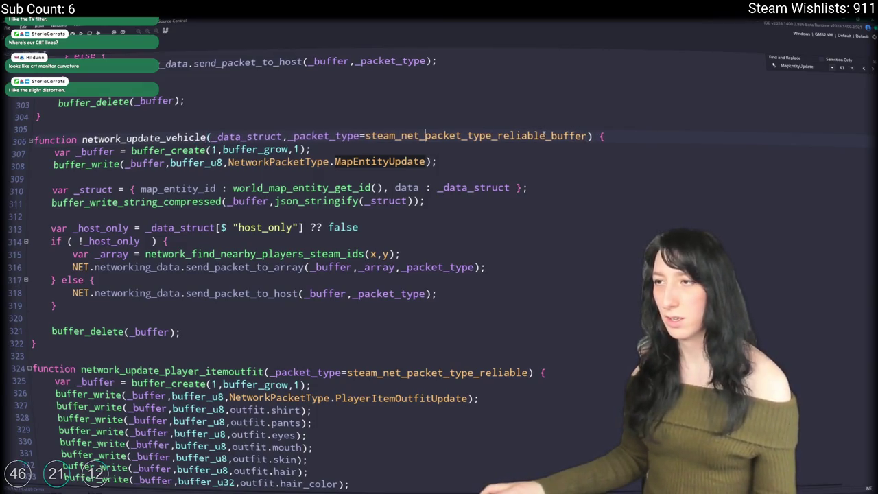
Change the copied function's packet type from reliable_buffer to an unreliable type without _nodelay
key(ctrl+shift+Left)
key(ctrl+shift+Left)
text(u)
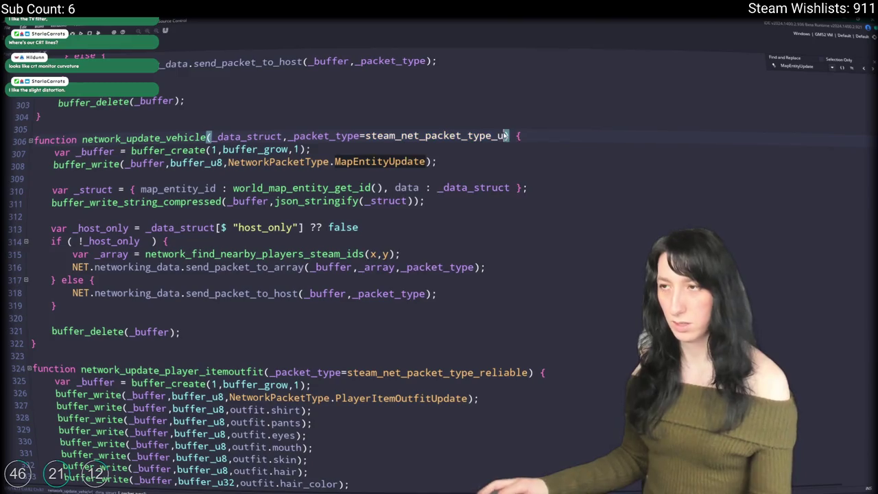
key(Down)
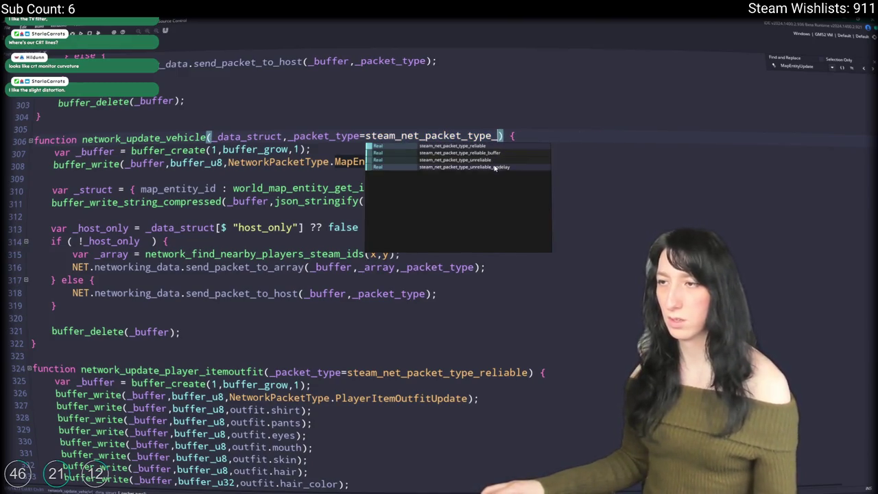
key(Return)
key(ctrl+shift+Left)
key(BackSpace)
key(BackSpace)
text(unreliable)
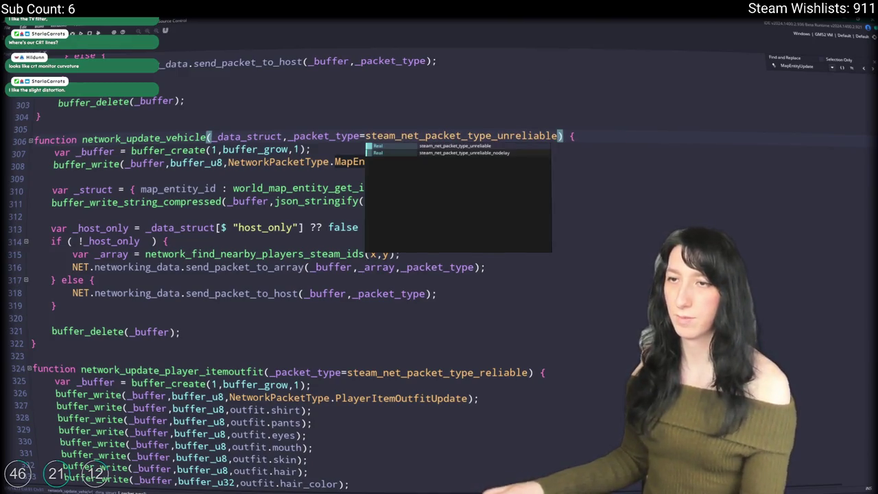
click(354, 146)
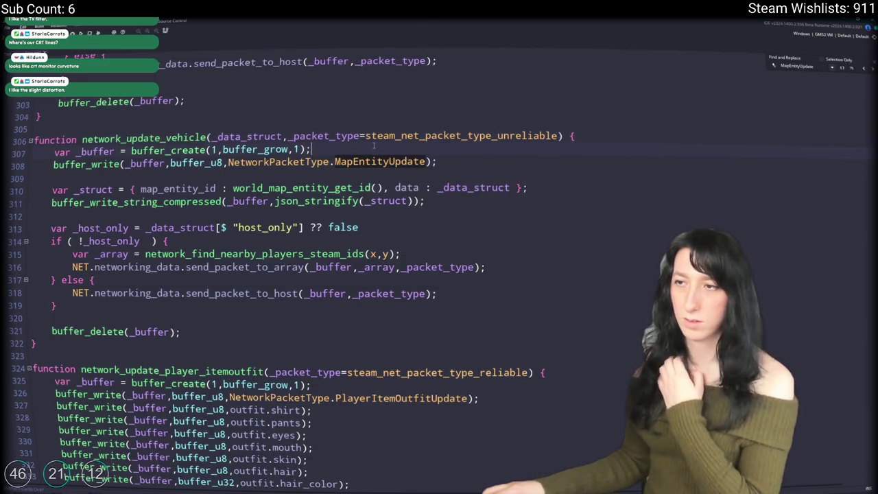
Make its buffer_write send NetworkPacketType.VehicleUpdate instead of MapEntityUpdate
click(389, 162)
key(ctrl+BackSpace)
text(Ve)
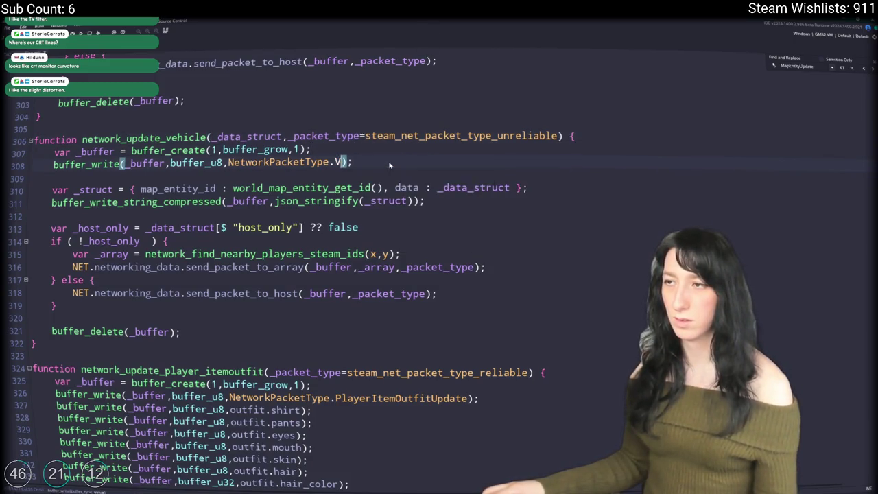
key(End)
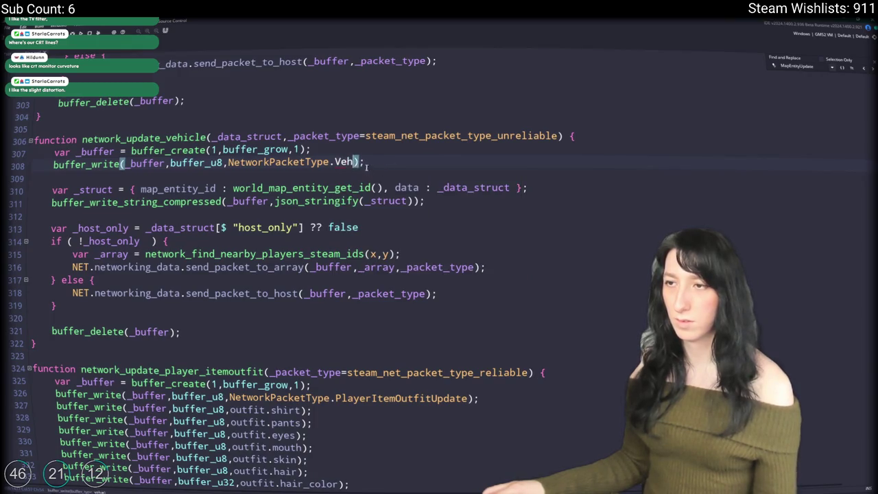
text(i)
key(Return)
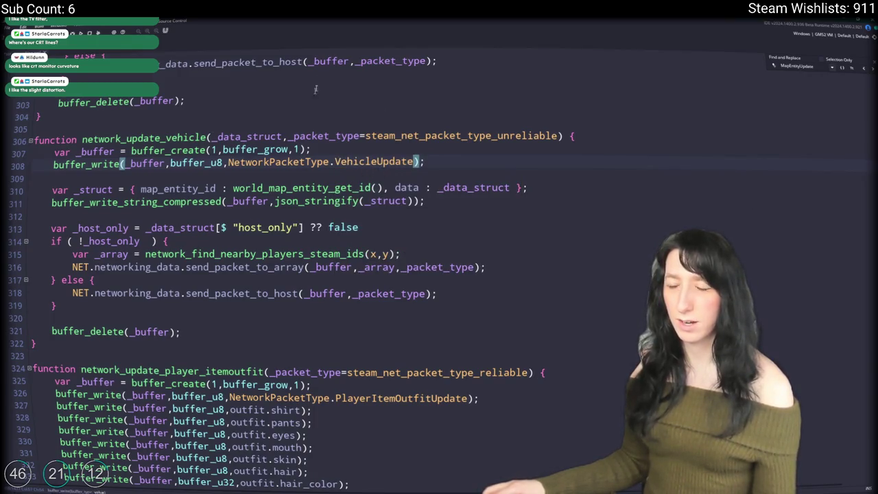
double_click(278, 136)
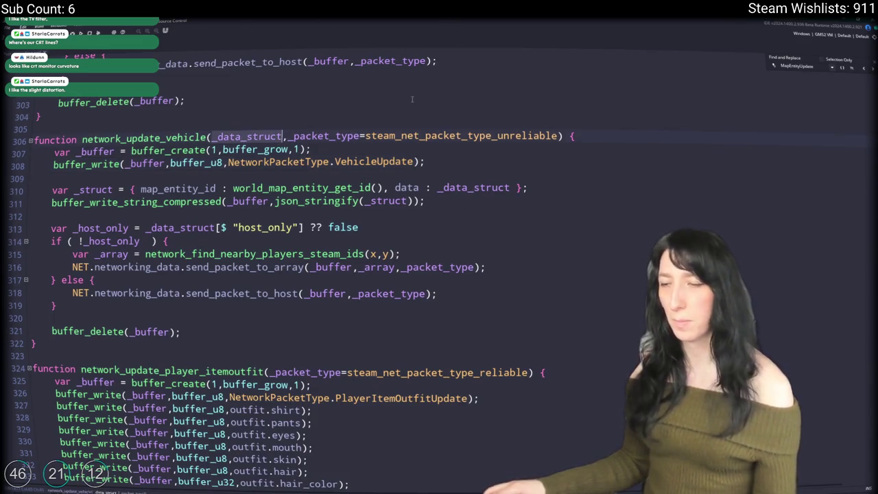
click(275, 292)
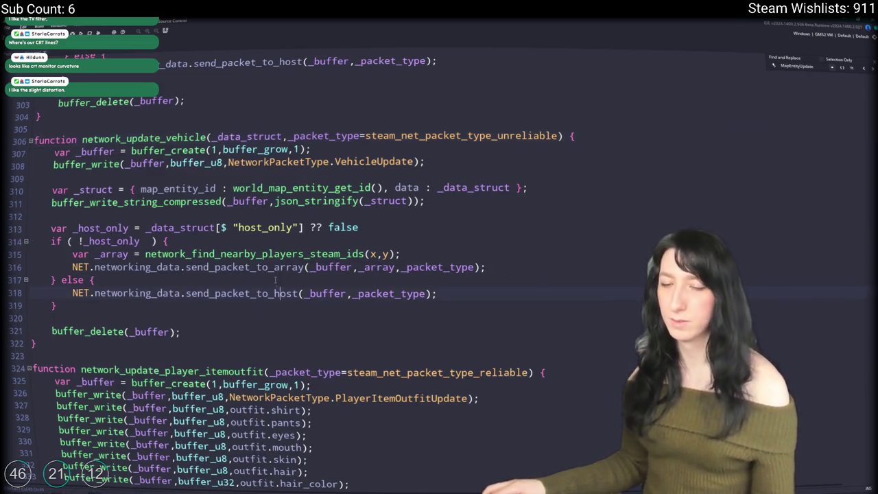
Delete the host-only check and send-to-host else branch, dedenting the send-to-nearby-players line
mouse_move(244, 264)
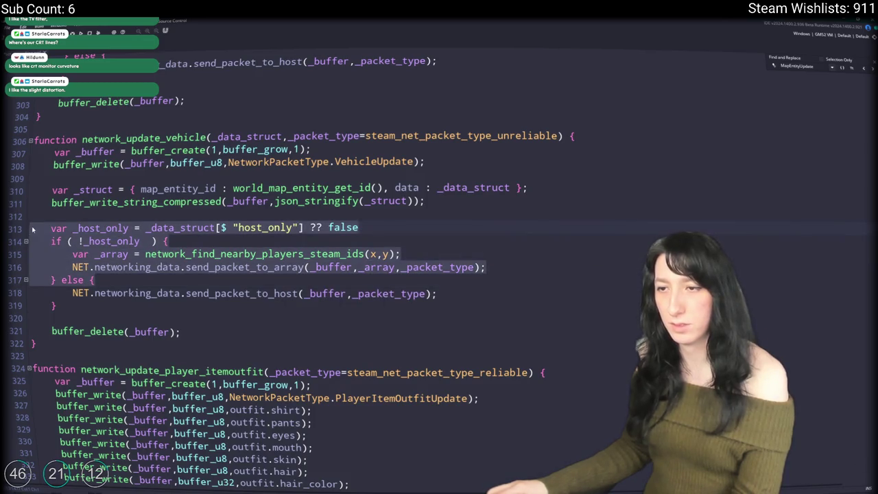
key(Delete)
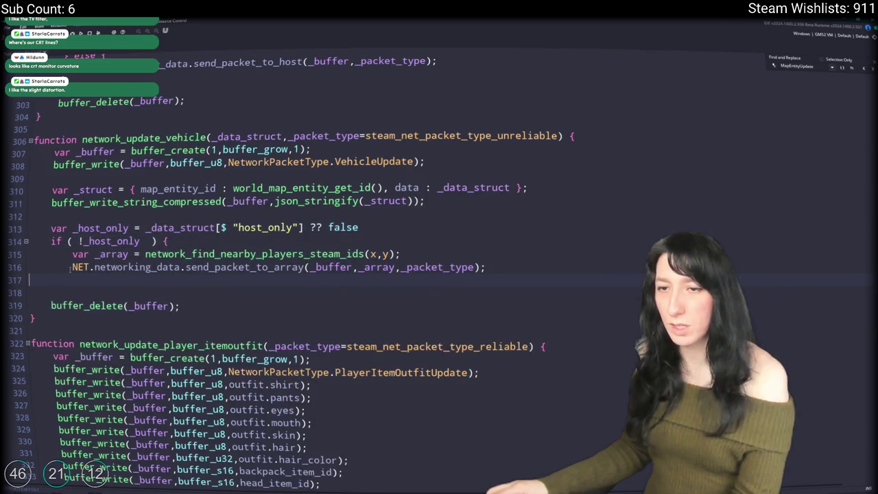
key(Delete)
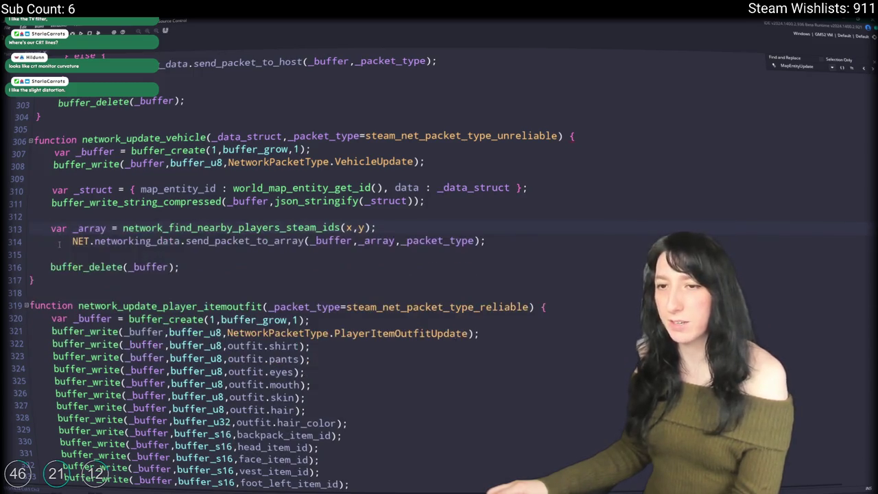
click(72, 241)
key(shift+Tab)
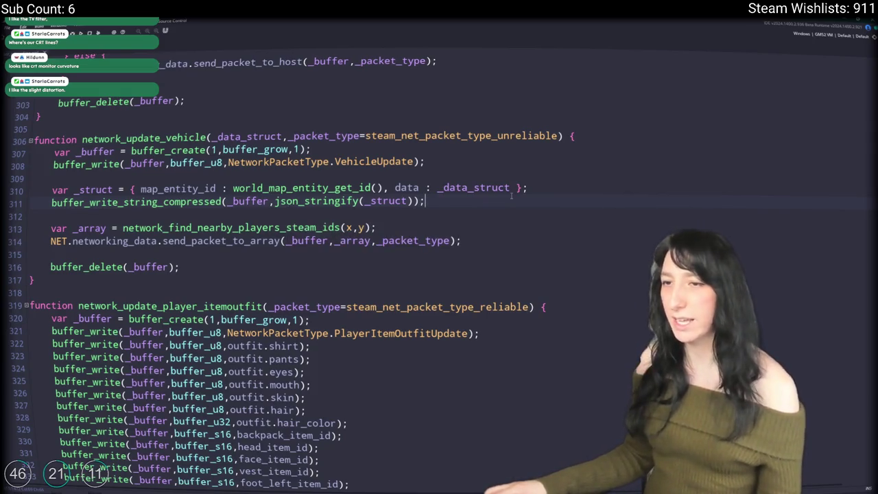
key(Return)
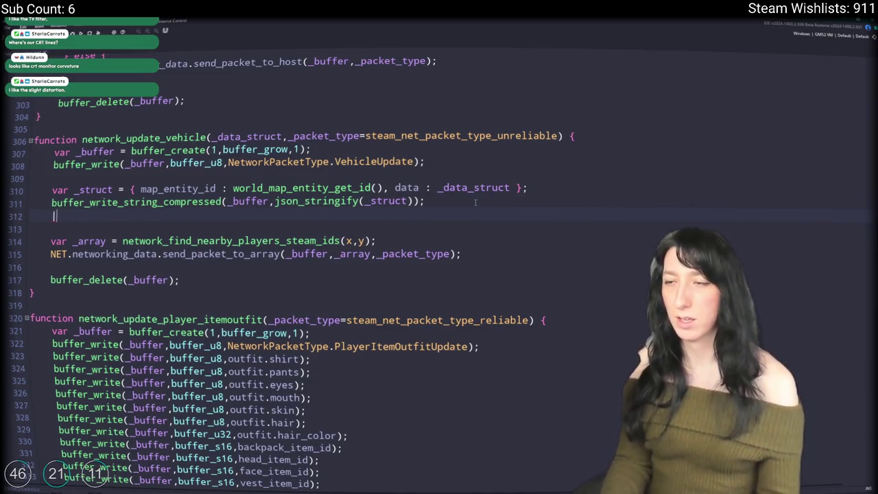
drag(473, 216, 53, 187)
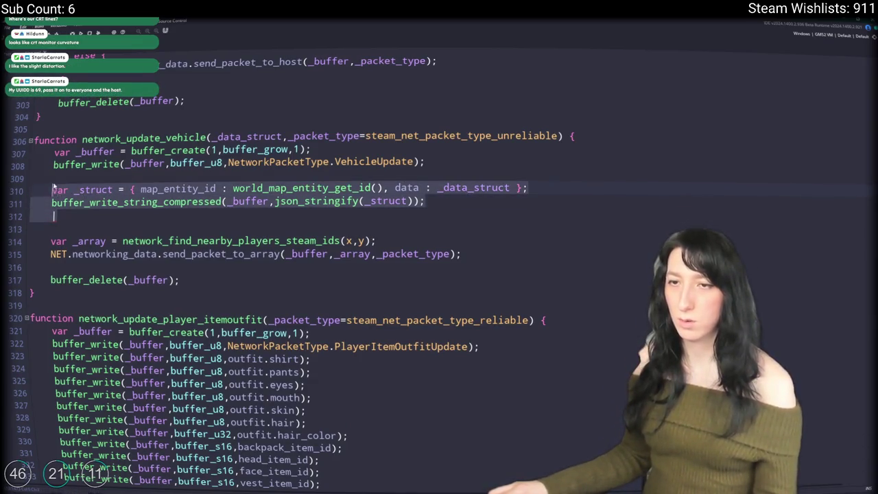
Replace the struct and compressed-write lines with buffer_write(_buffer,uuid);
key(BackSpace)
text(bufferi)
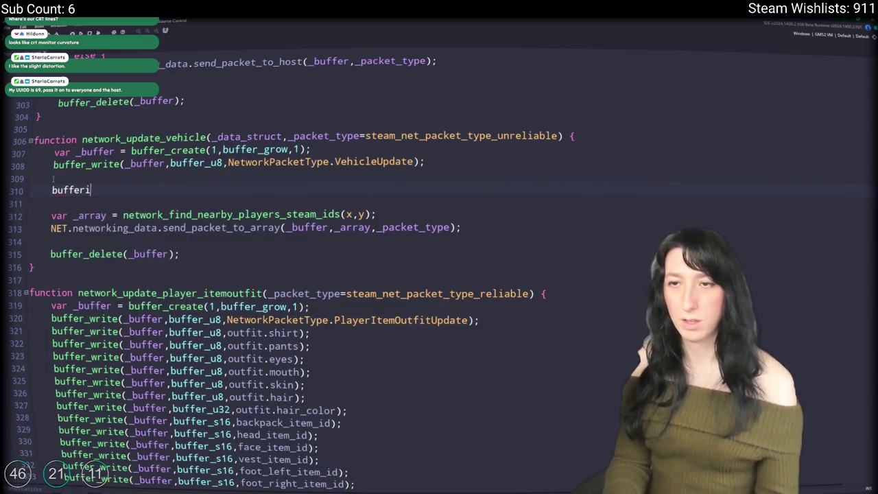
key(BackSpace)
text(_write()
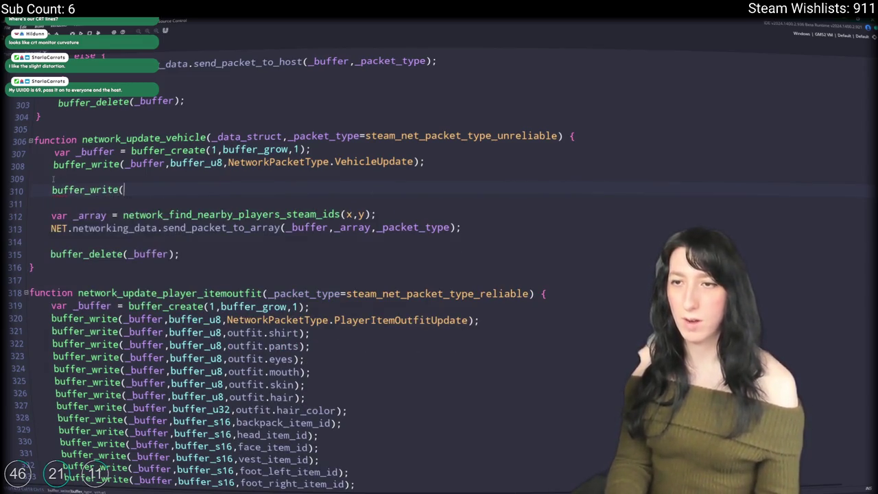
text(feri)
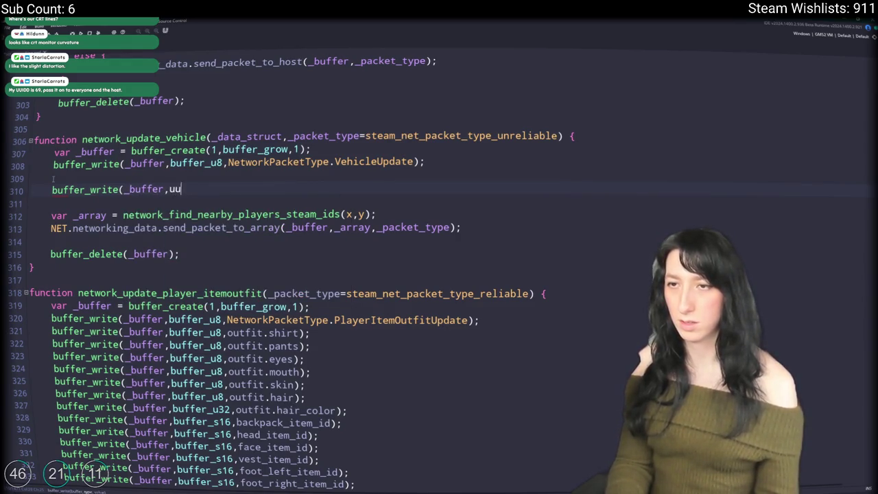
text(ido)
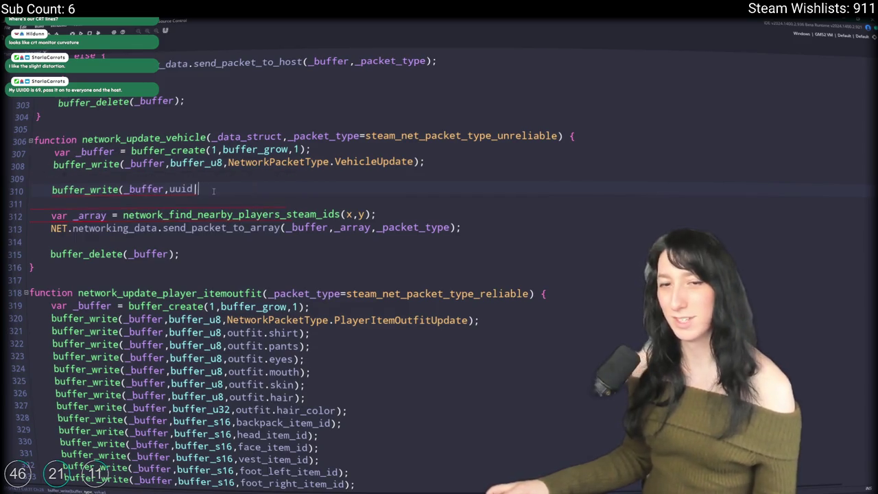
key(Return)
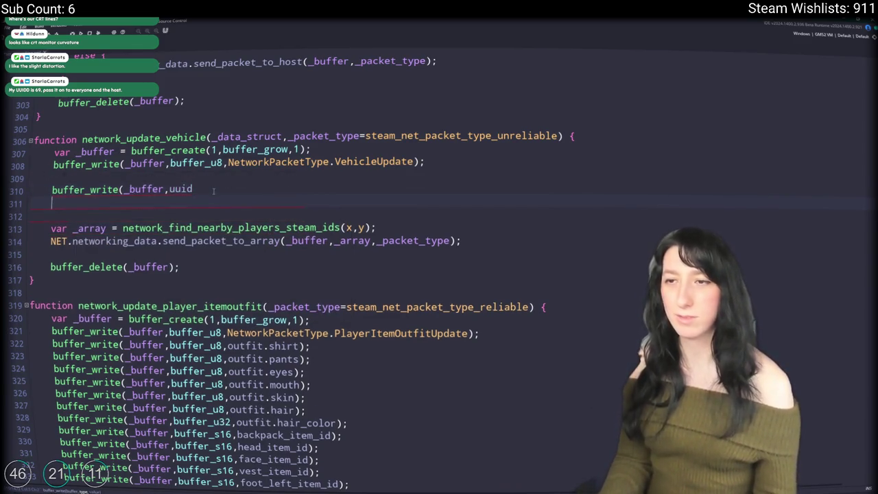
key(BackSpace)
text();)
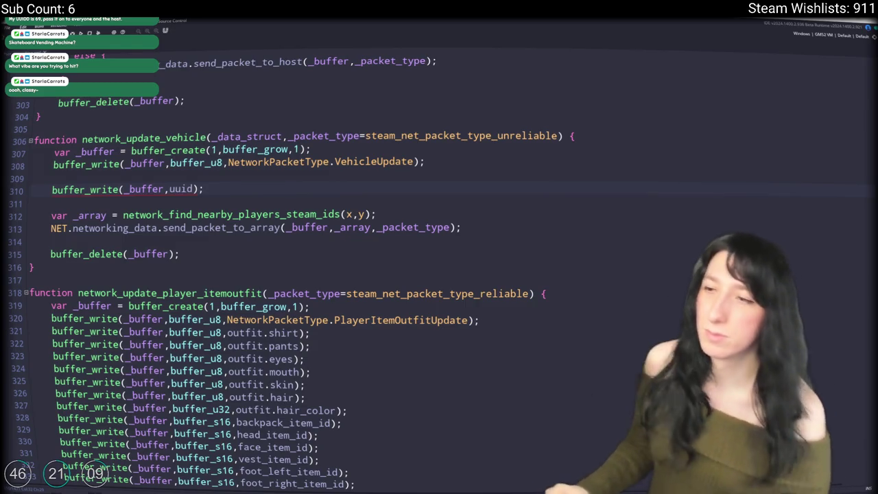
Write uuid as buffer_string and add a buffer_f32 write of x below it
click(195, 189)
click(170, 188)
text(buffer_s)
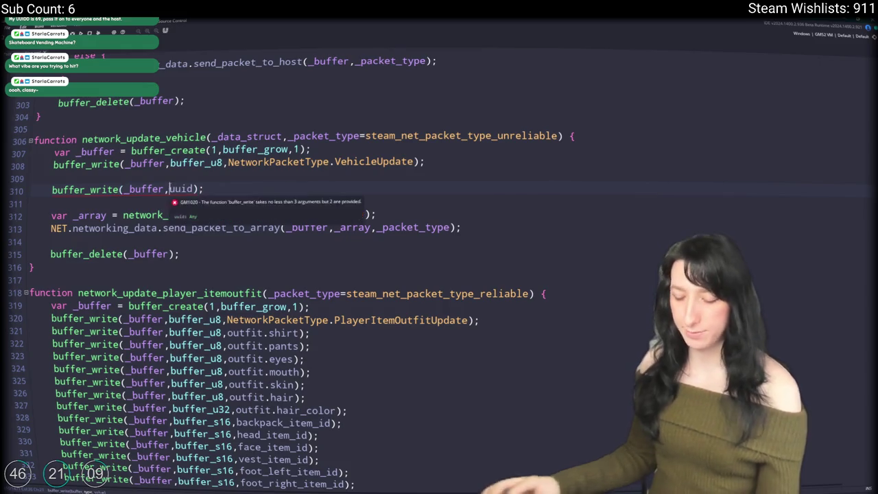
text(tring)
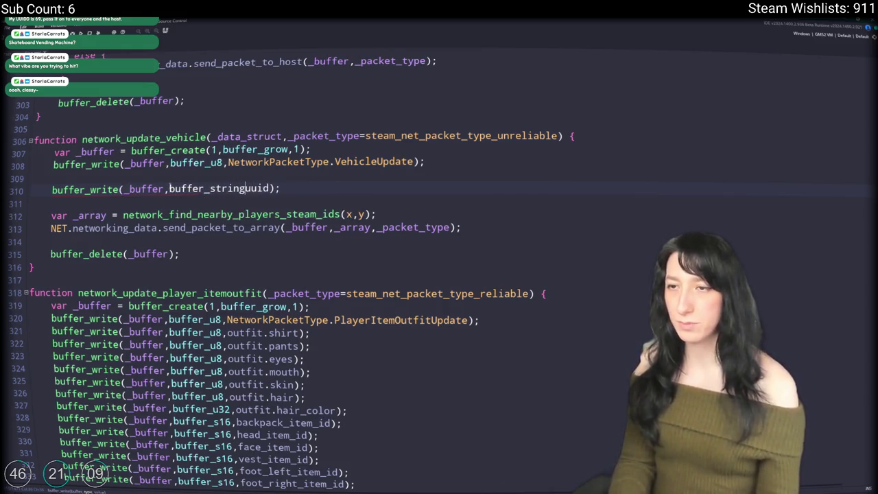
text(,)
key(ctrl+d)
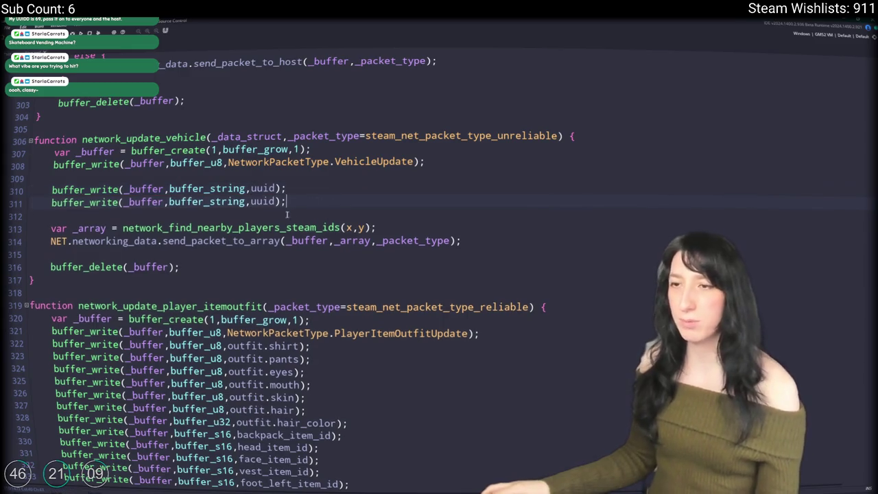
key(ctrl+shift+Right)
text(f32)
double_click(244, 201)
text(x)
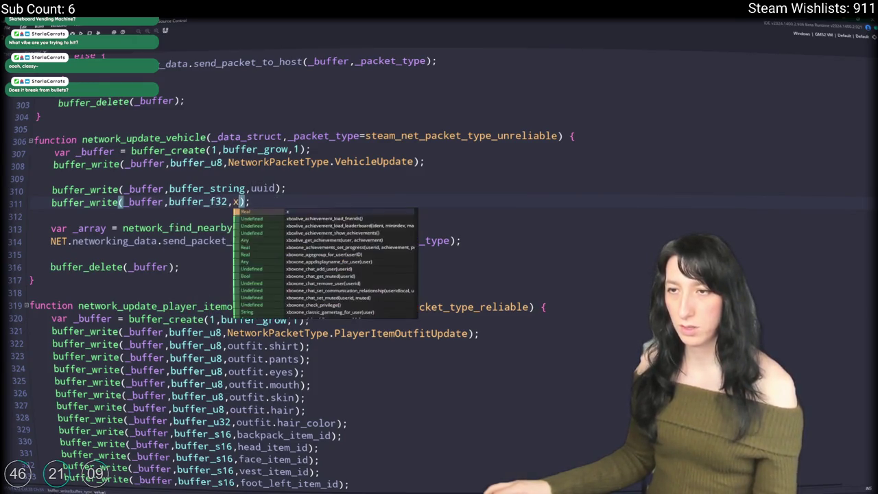
Duplicate the x write to add a buffer_f32 write of y
key(ctrl+d)
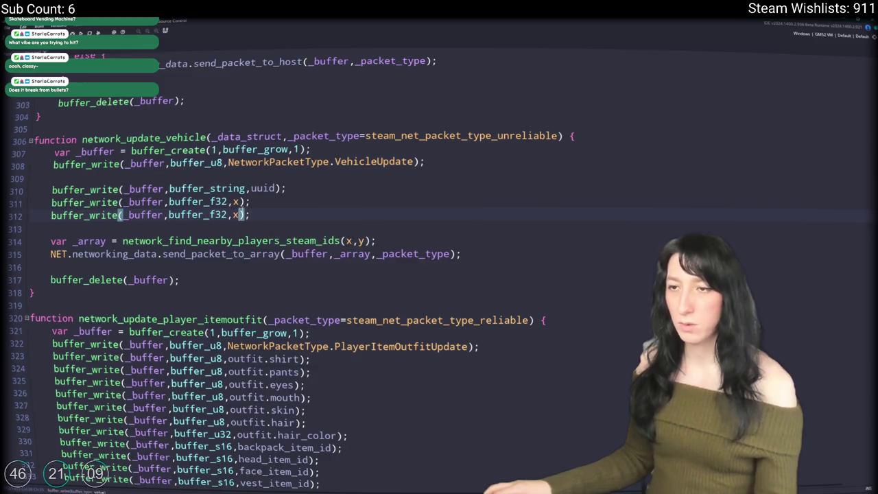
key(BackSpace)
text(y)
click(264, 201)
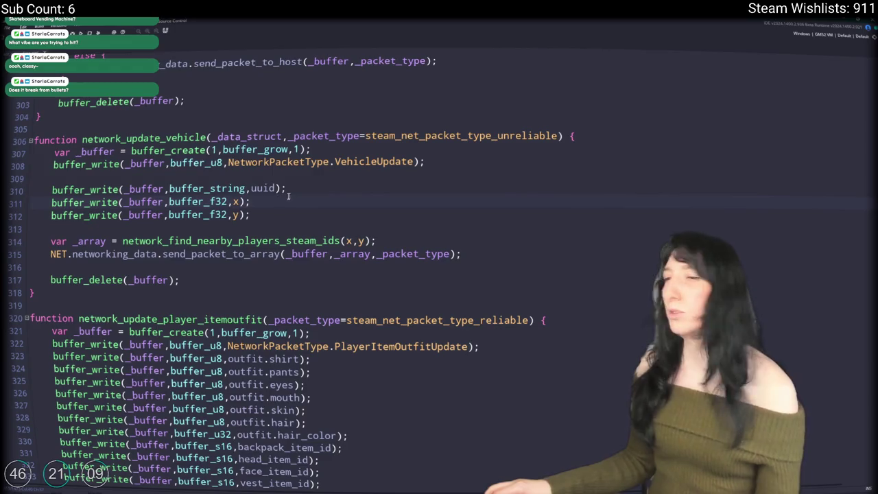
right_click(291, 189)
click(261, 213)
click(288, 198)
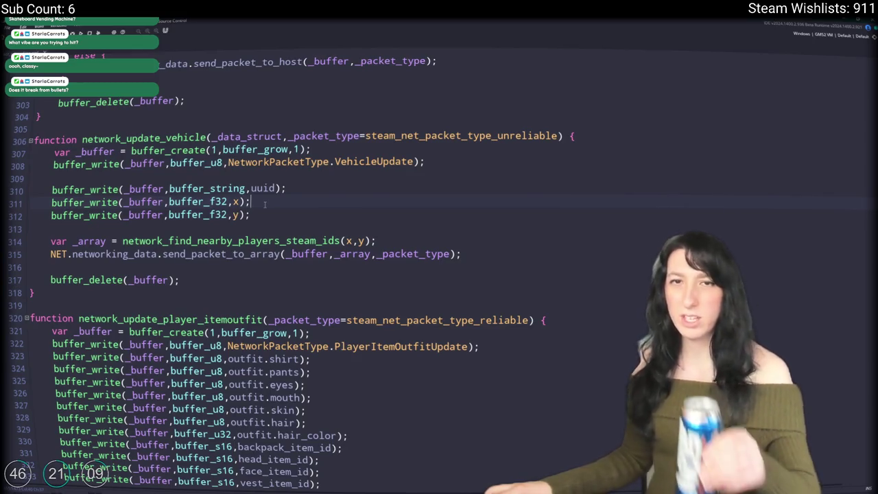
mouse_move(362, 242)
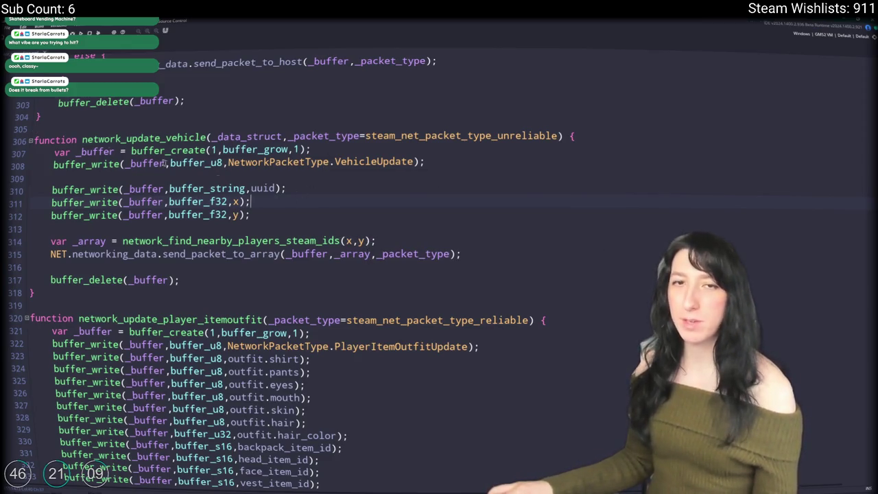
Add a buffer_bool write of occupied below the y write
click(261, 215)
key(ctrl+d)
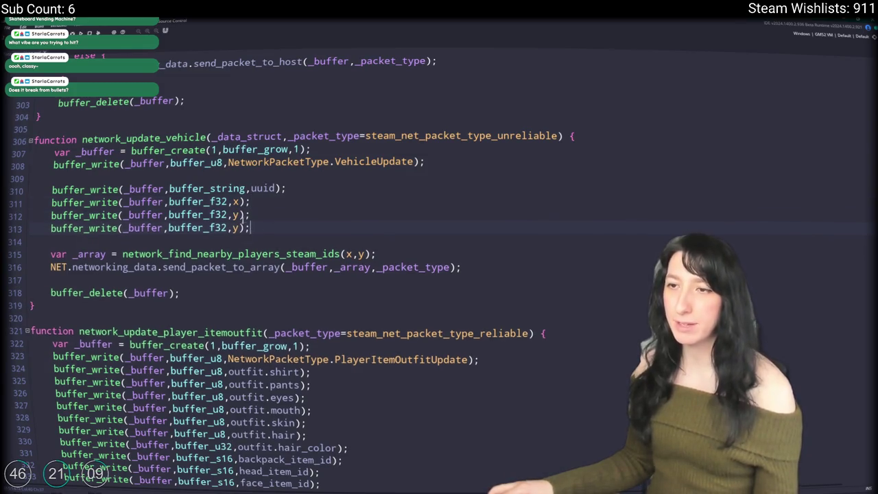
double_click(236, 227)
text(xc)
key(BackSpace)
key(BackSpace)
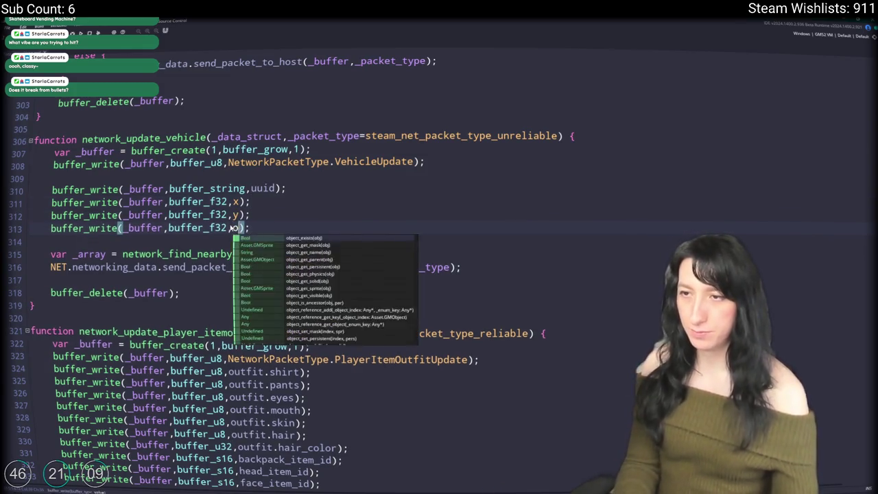
text(occupi)
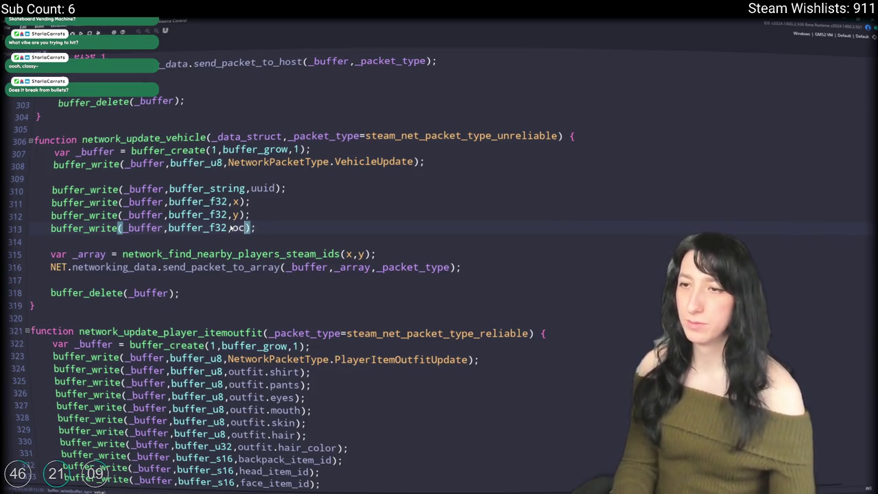
text(edk)
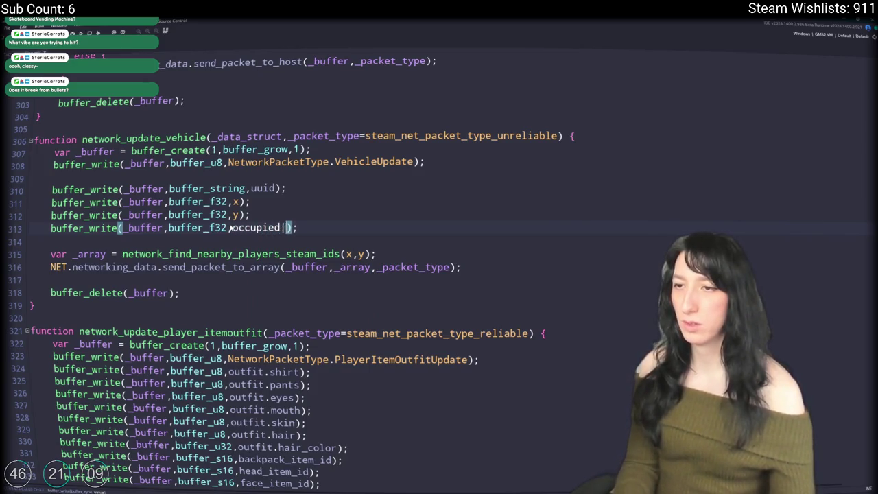
key(BackSpace)
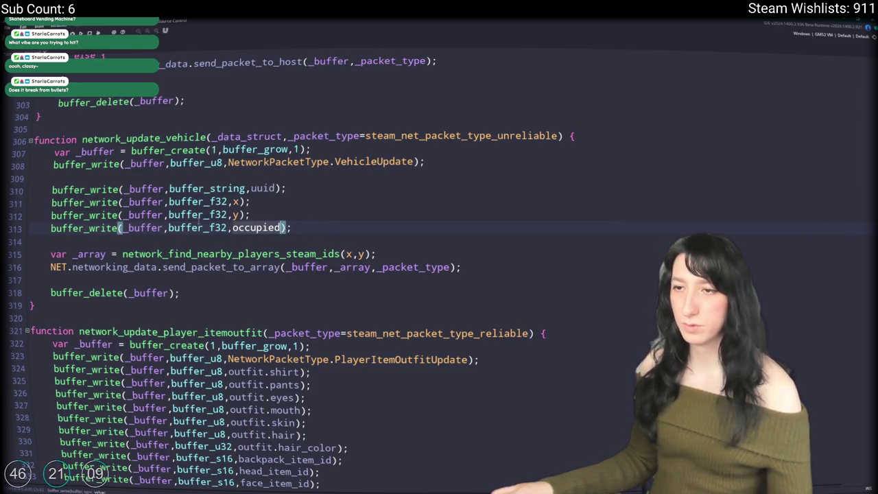
click(229, 227)
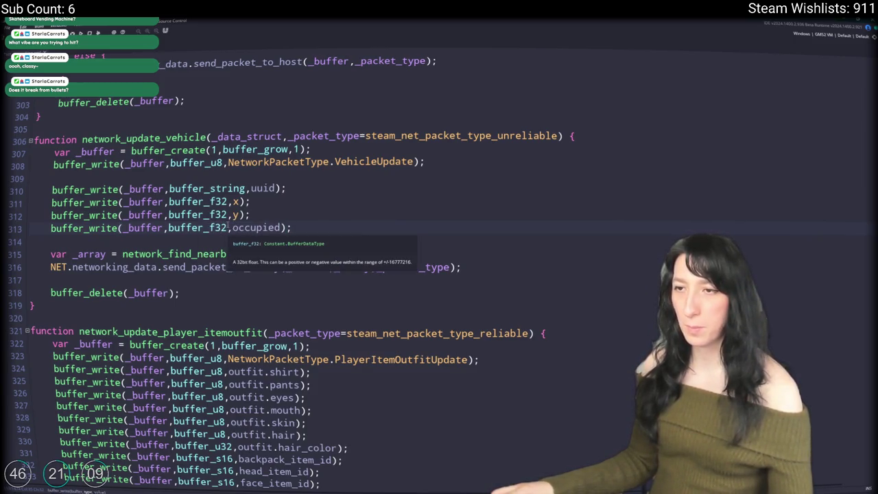
key(BackSpace)
key(BackSpace)
key(BackSpace)
text(bool)
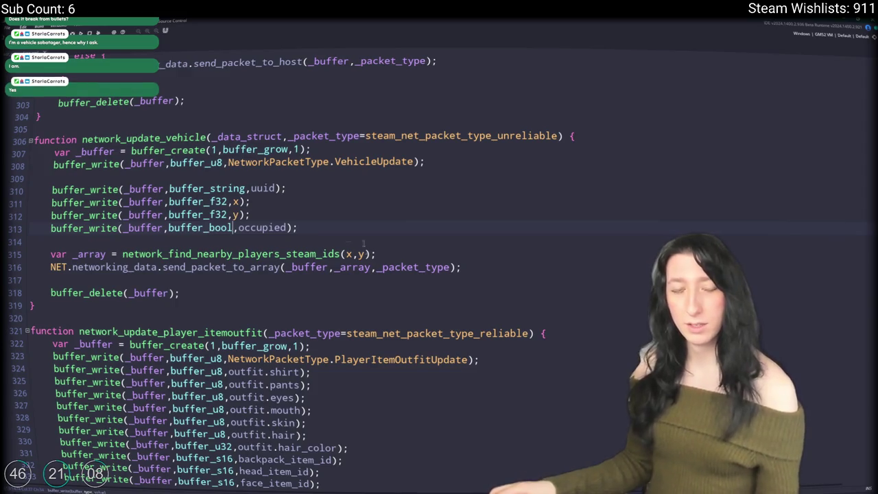
click(350, 225)
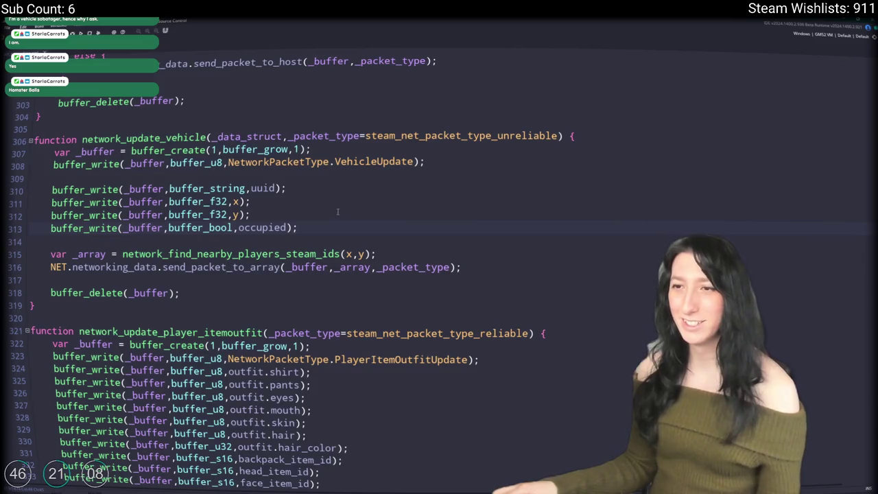
click(318, 212)
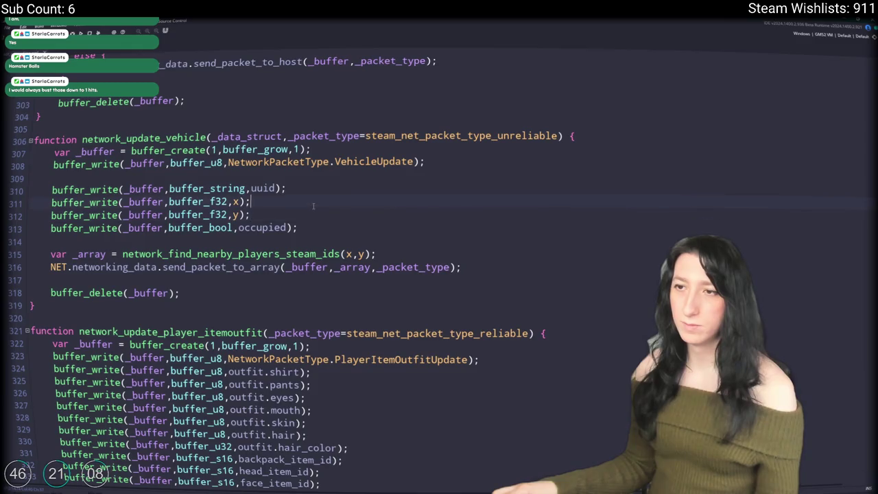
click(315, 216)
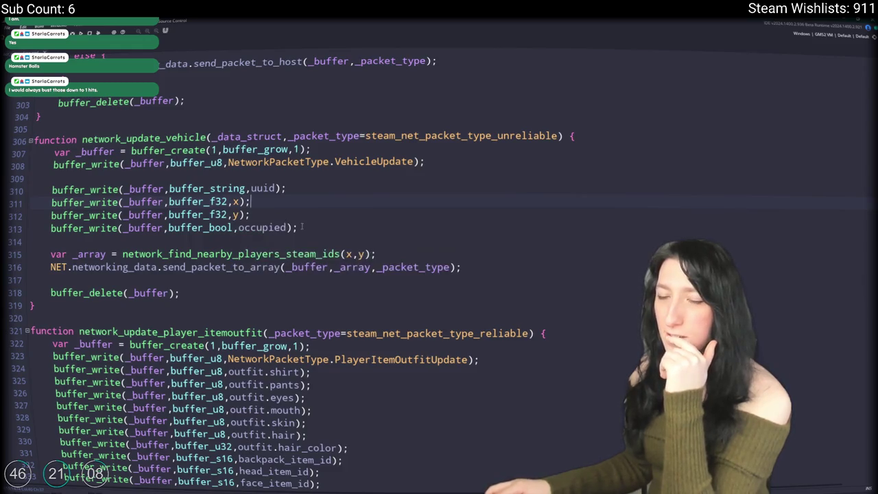
click(289, 201)
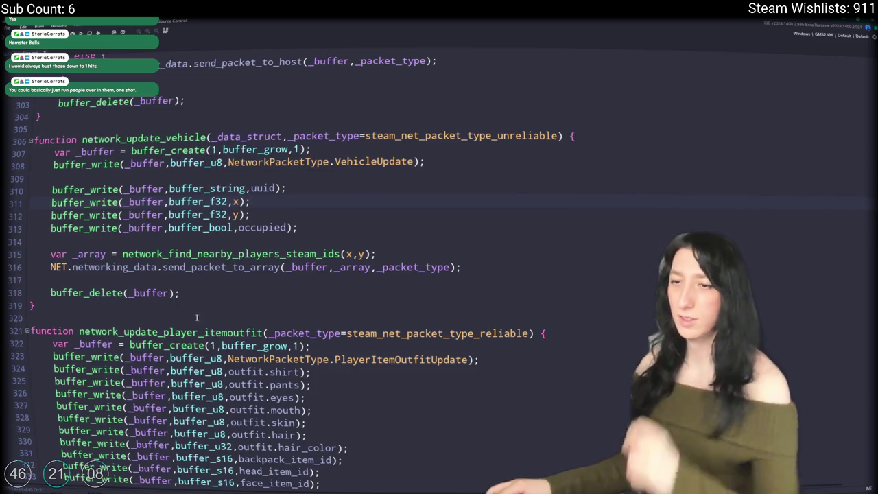
click(146, 303)
click(122, 293)
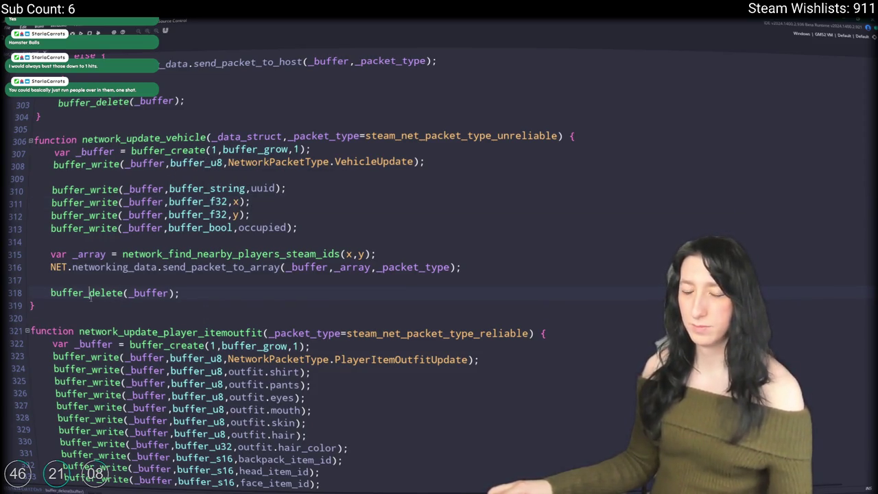
drag(38, 305, 31, 130)
Duplicate network_update_vehicle and rename the upper copy network_create_vehicle
key(ctrl+d)
scroll(100, 173, up, 2)
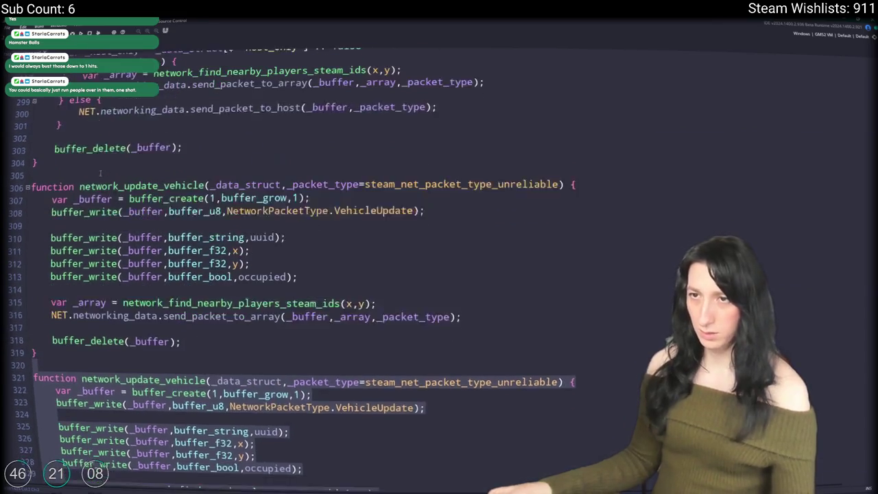
scroll(101, 173, up, 1)
click(100, 173)
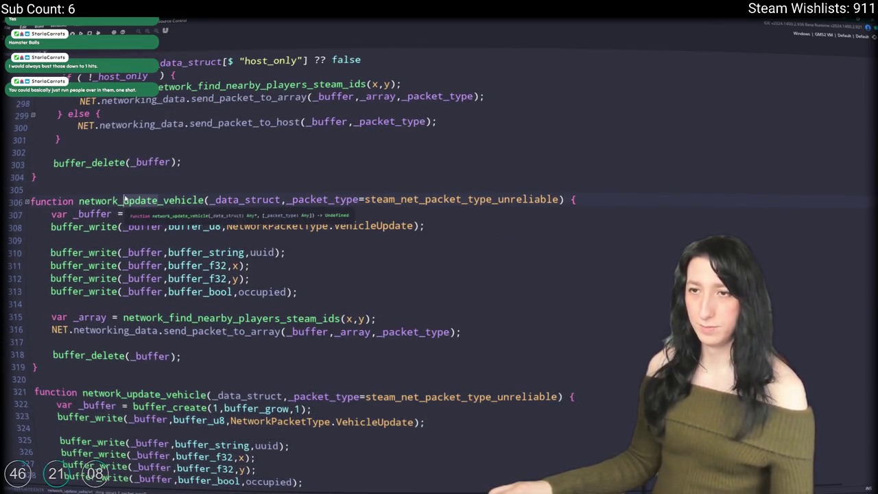
key(Delete)
key(Delete)
key(Delete)
text(crea)
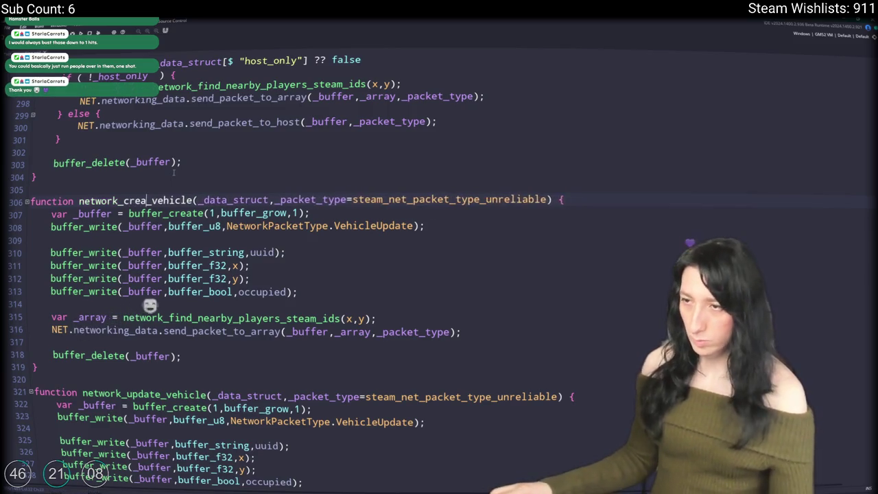
text(te)
Find VehicleUpdate in the enum, try a duplicated entry, then undo it
key(ctrl+f)
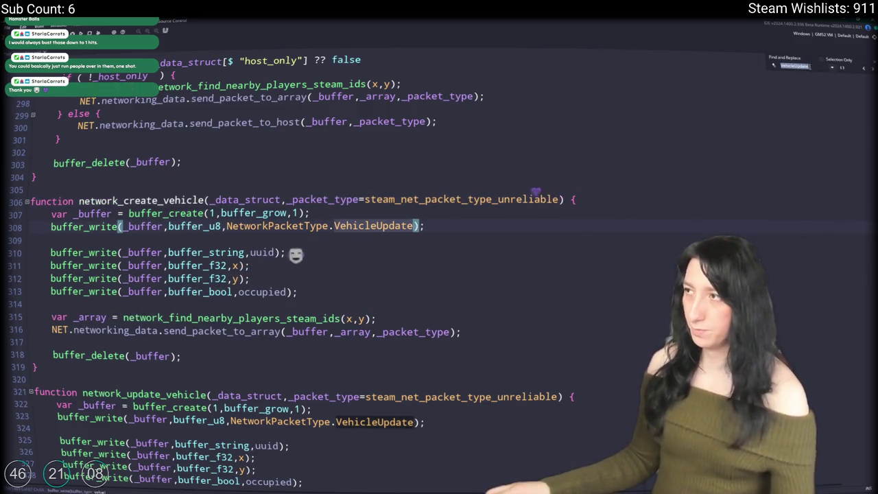
key(Return)
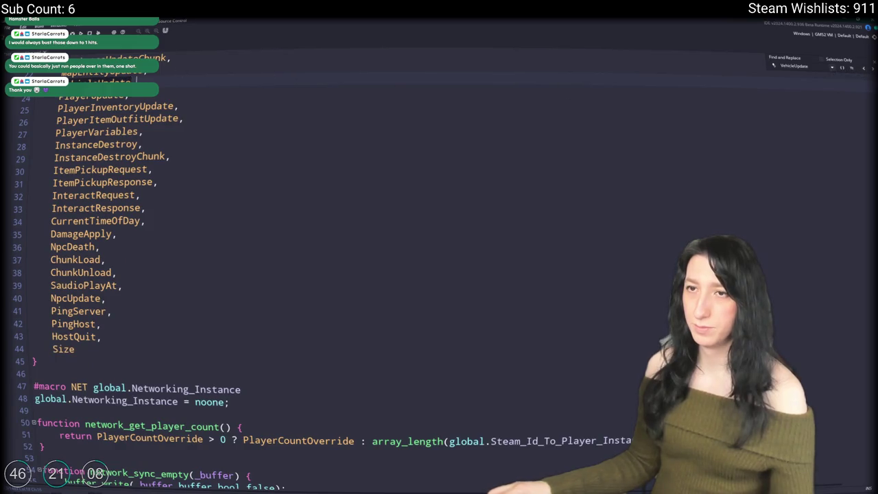
key(ctrl+d)
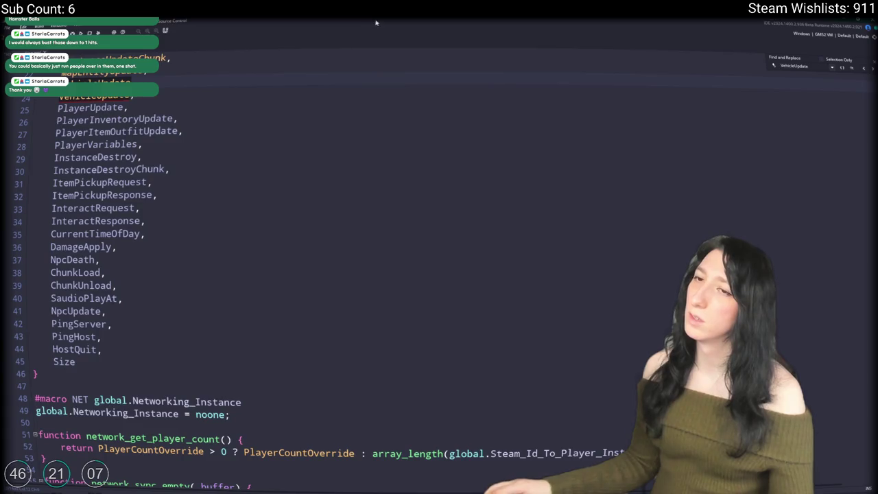
key(ctrl+BackSpace)
text(Cat)
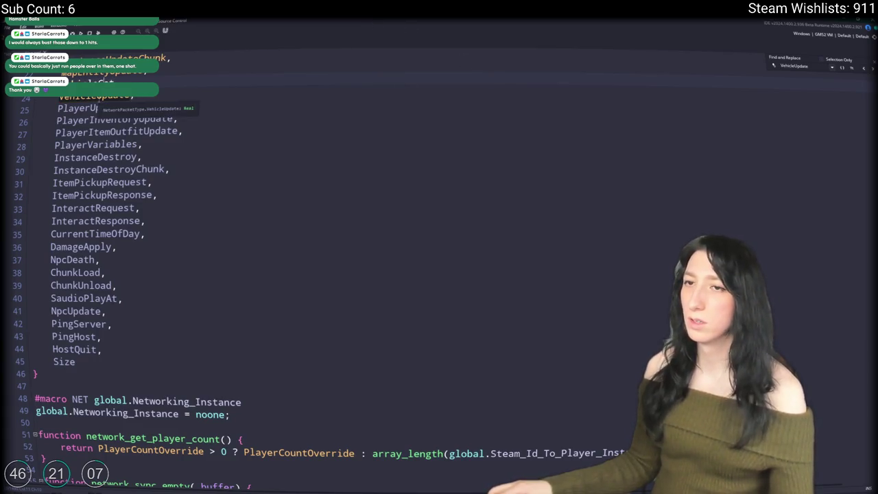
key(BackSpace)
key(BackSpace)
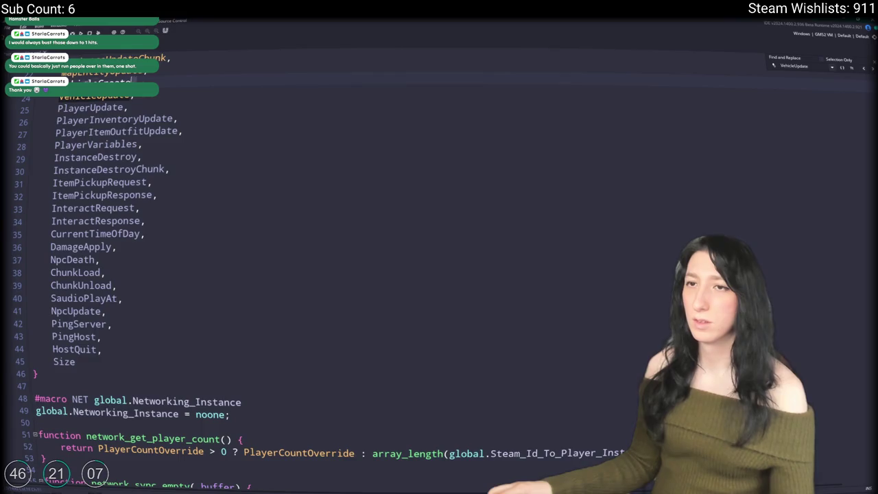
key(ctrl+z)
key(ctrl+z)
key(ctrl+z)
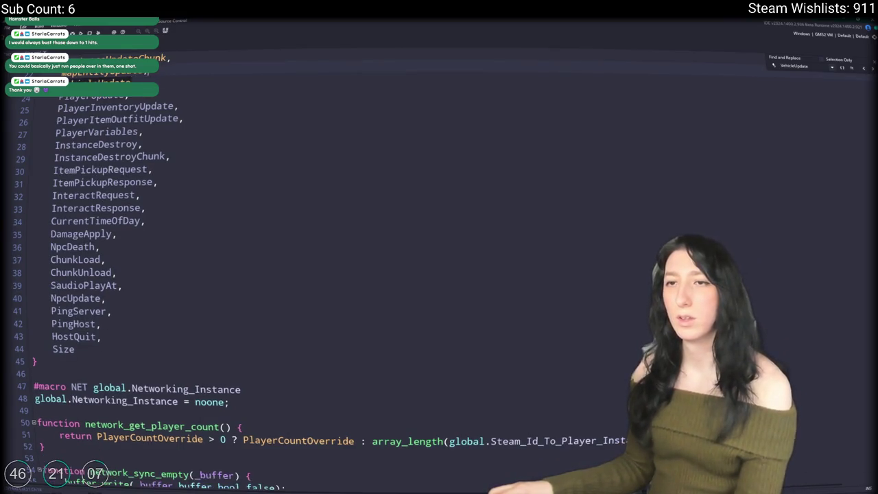
Jump to the next VehicleUpdate usage and place the caret at the end of line 311
click(870, 68)
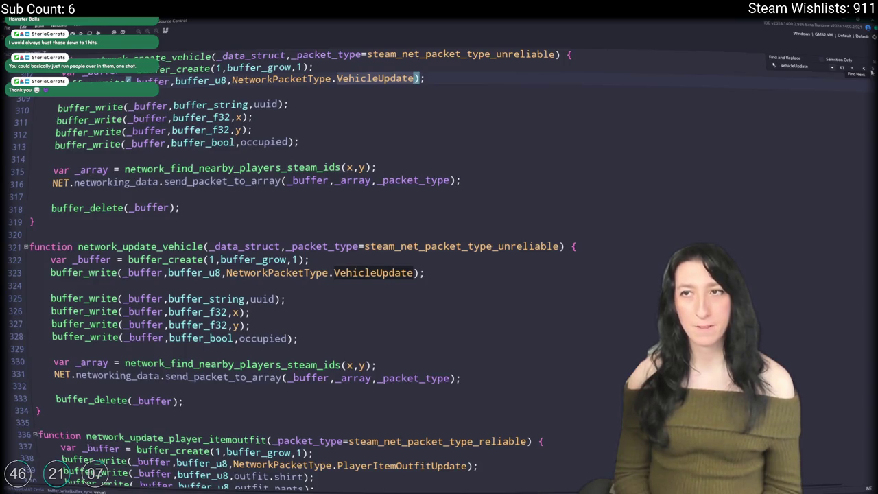
scroll(374, 141, up, 2)
click(374, 141)
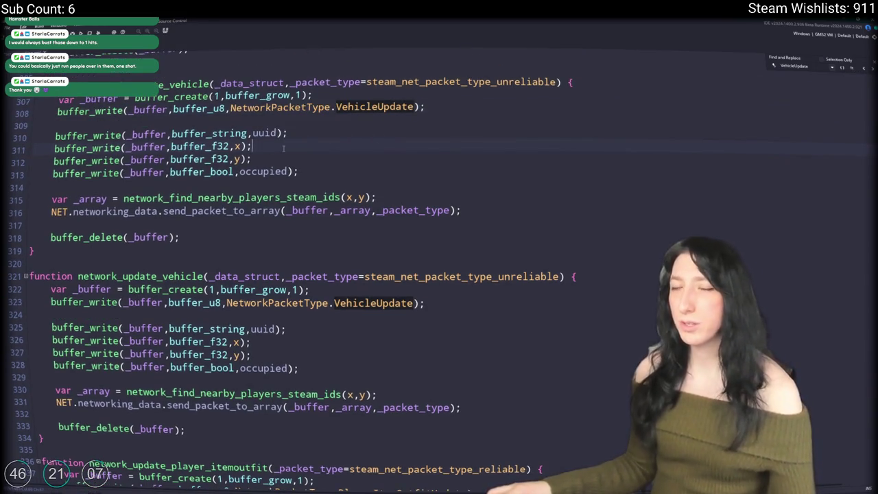
scroll(302, 123, up, 2)
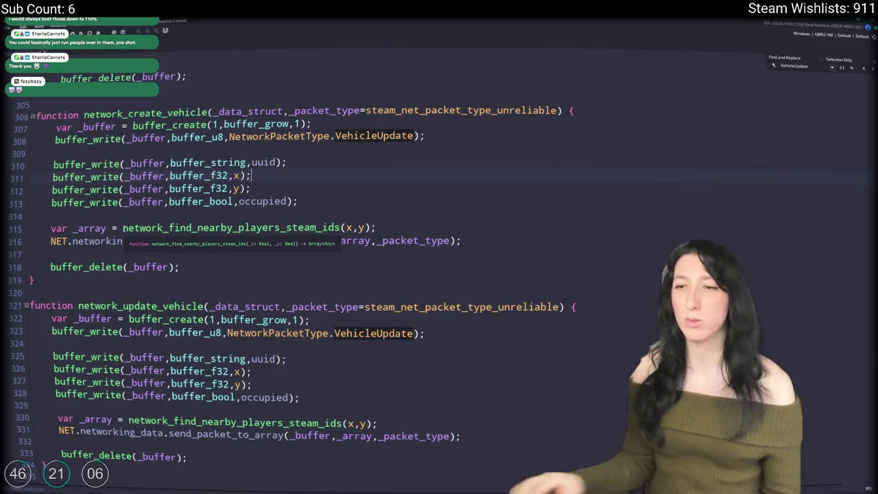
Delete the network_create_vehicle function (lines 306–318) from the networking script
click(49, 267)
drag(45, 275, 29, 111)
key(Delete)
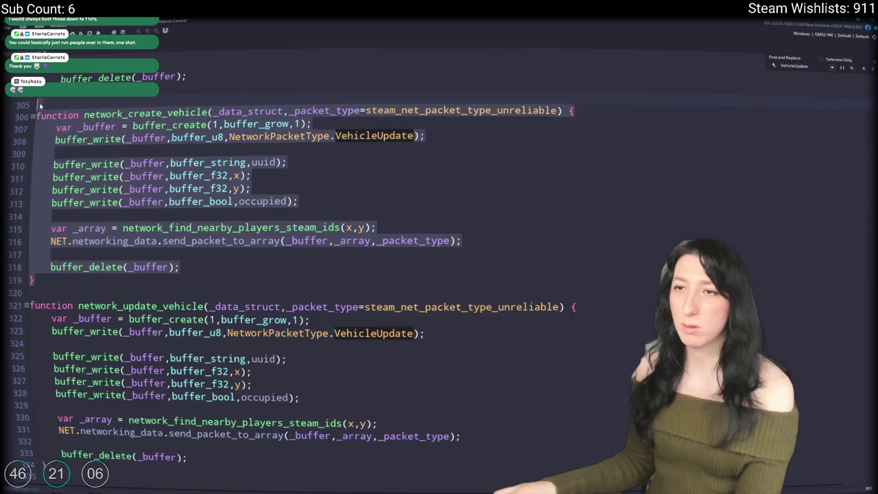
click(354, 151)
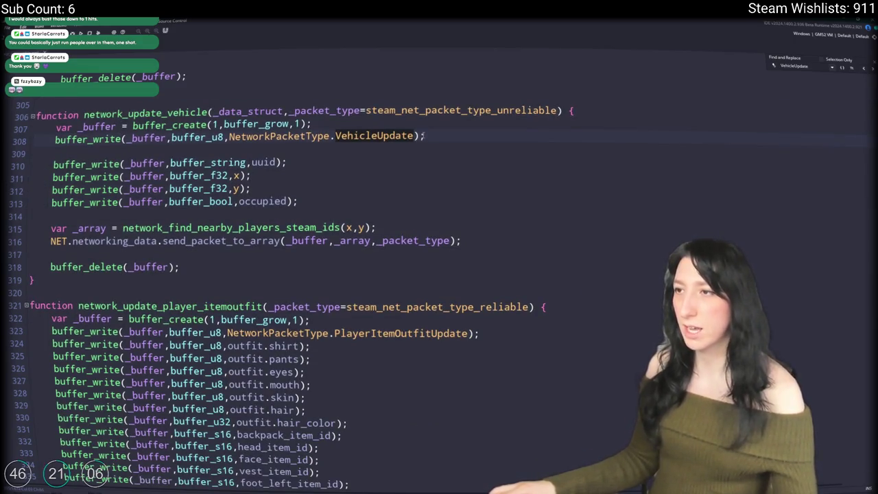
click(415, 136)
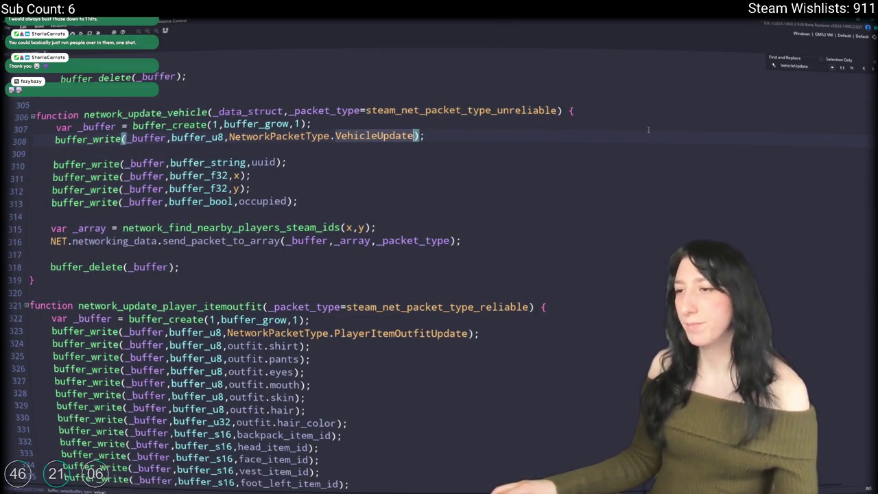
Find MapEntityUpdate and select its packet handler at lines 1022–1035
key(Escape)
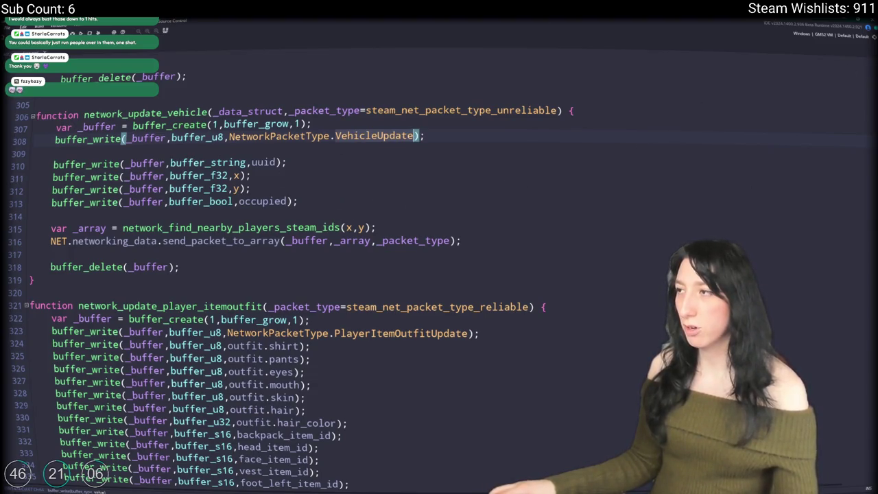
scroll(439, 275, down, 20)
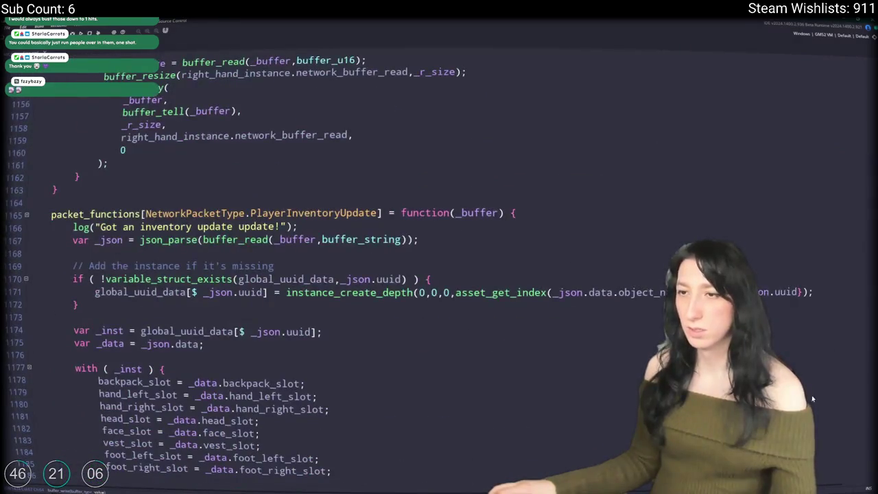
scroll(439, 274, down, 20)
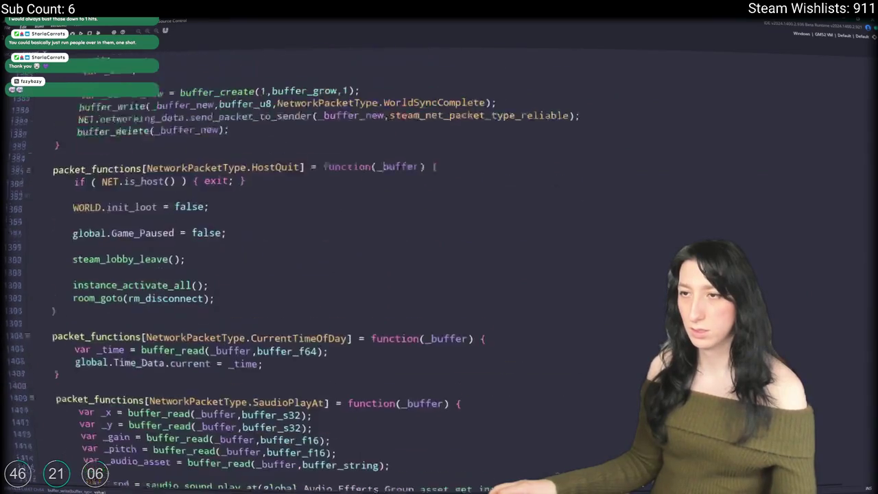
key(ctrl+f)
key(Return)
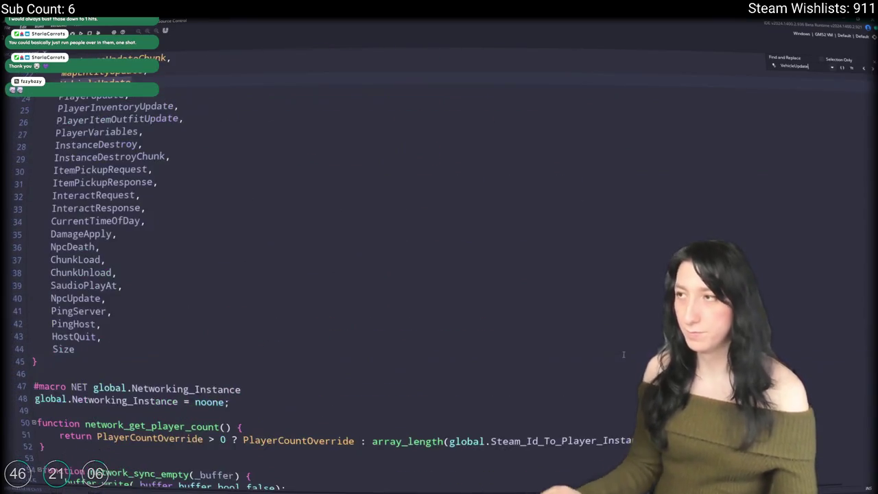
text(MapEntityUpdate)
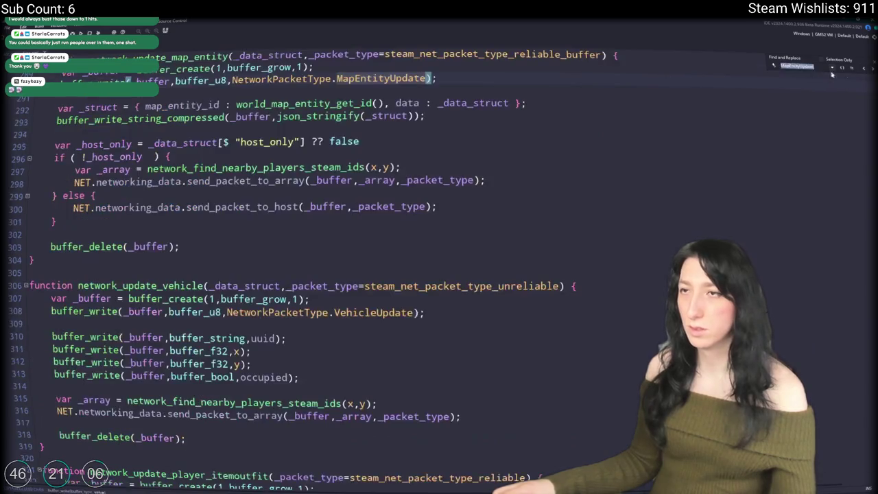
click(862, 68)
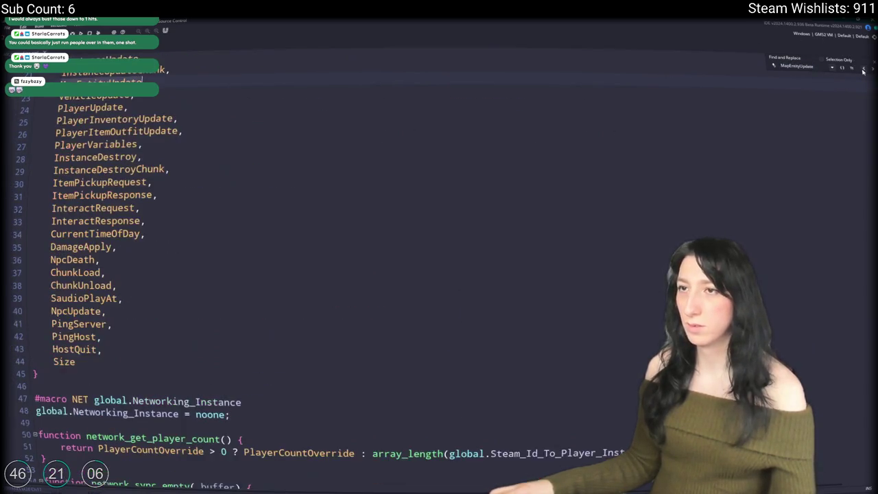
click(862, 68)
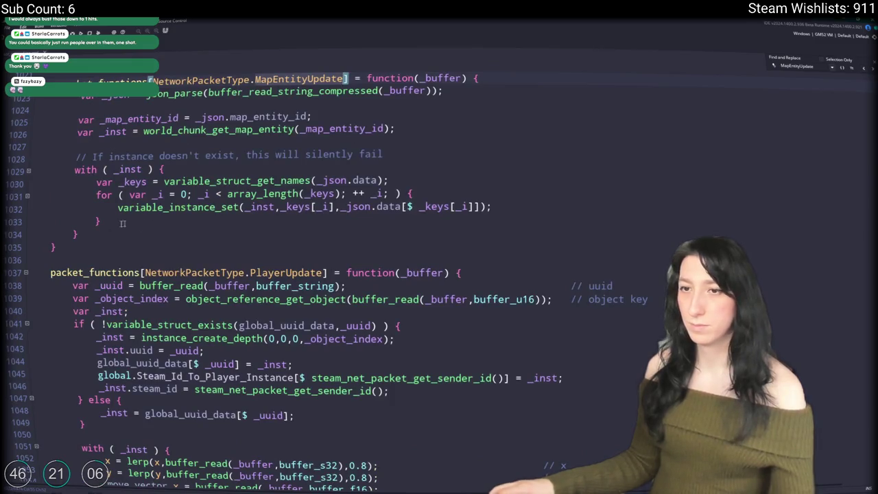
drag(57, 249, 65, 78)
Duplicate the MapEntityUpdate handler and rename the copy to VehicleUpdate
key(ctrl+d)
scroll(172, 171, up, 3)
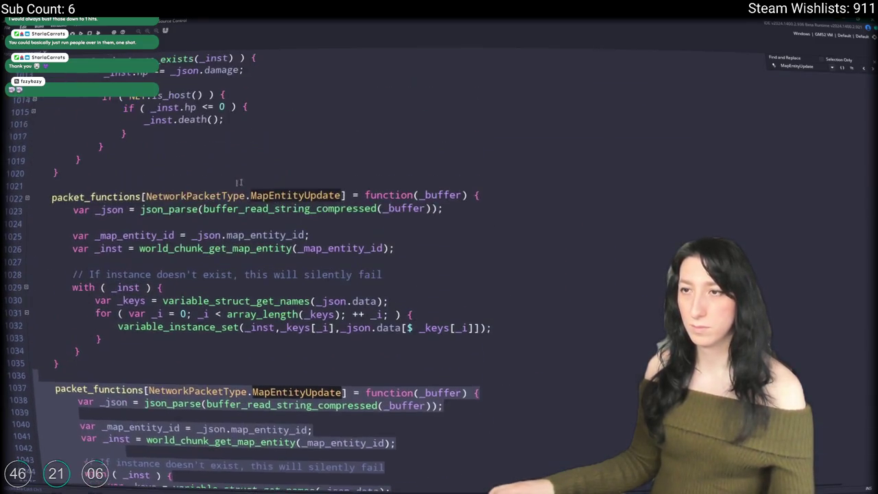
double_click(297, 196)
text(VehicleUpdate)
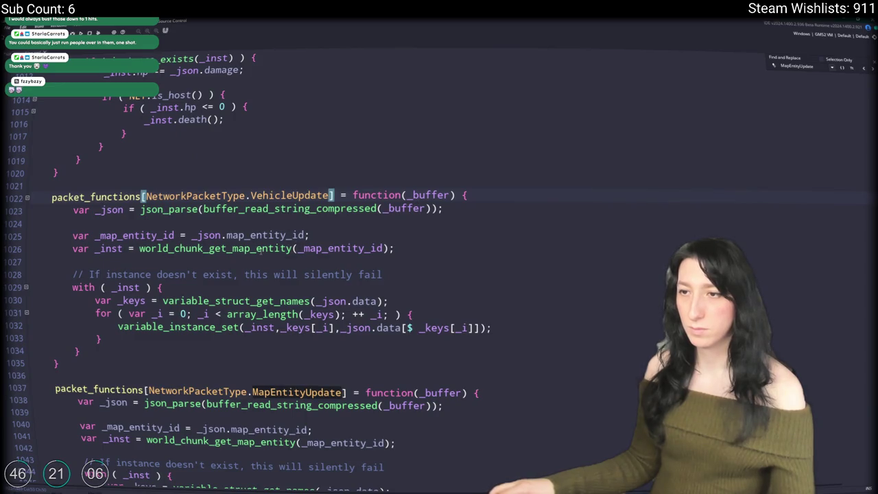
Add '// string', '// f32' and '// bool' comment lines under the handler header
click(492, 195)
key(Return)
text(/)
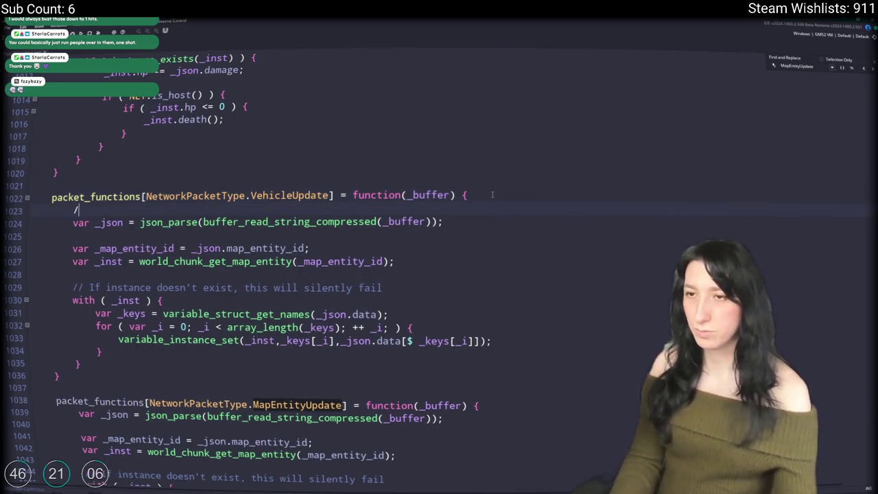
text(/ string)
key(Return)
text(// f32)
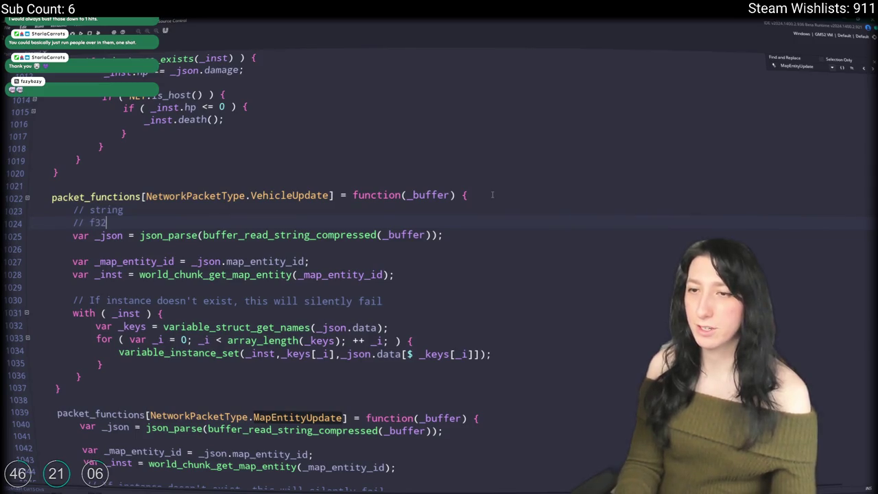
key(Return)
text(// f34)
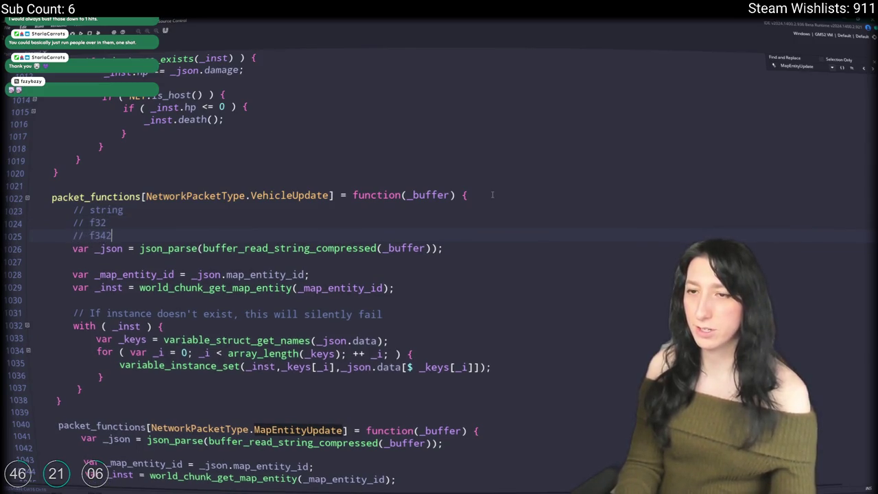
text(2)
key(Return)
text(/ bool)
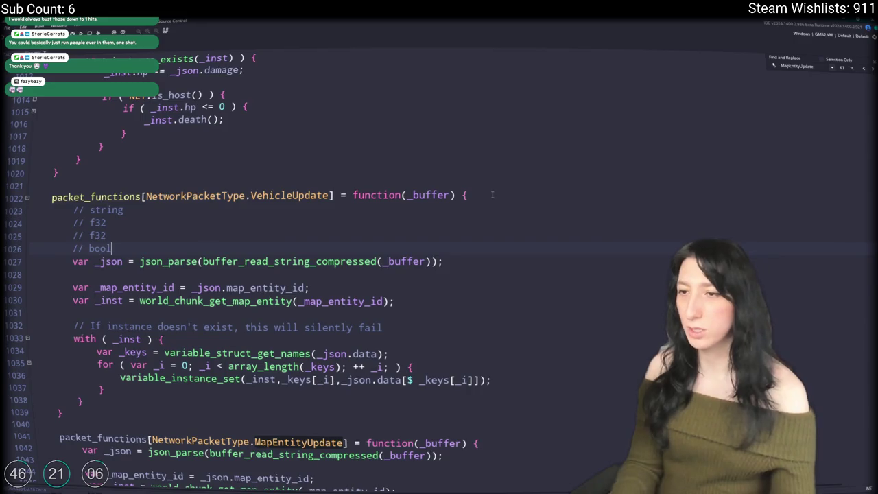
key(Down)
key(End)
key(Left)
key(Left)
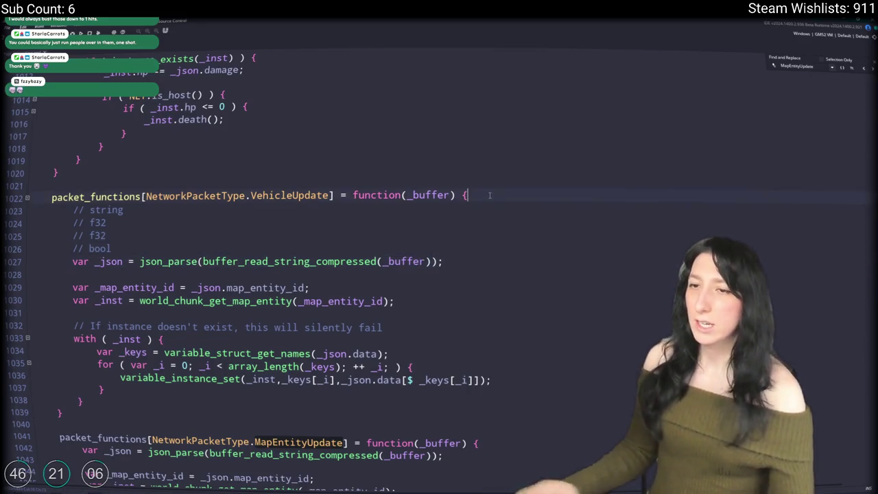
Insert the line _uuid = buffer_read(_buffer,buffer_string); under the handler header
click(490, 195)
key(Return)
text(bufe)
key(BackSpace)
key(BackSpace)
key(BackSpace)
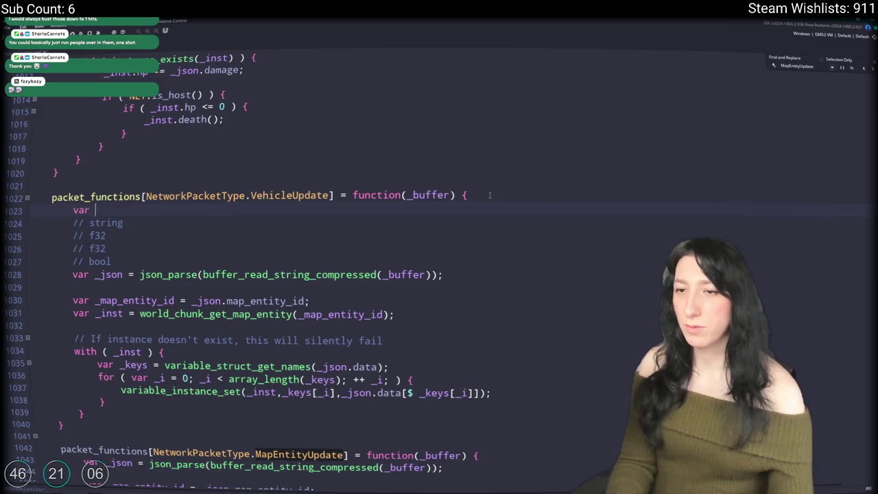
text(_uuid = buffer_Read()
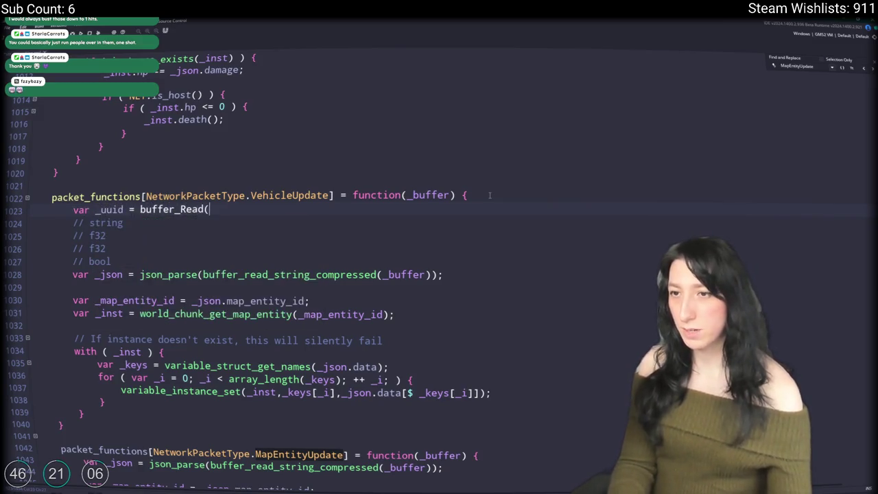
key(BackSpace)
key(BackSpace)
key(BackSpace)
text(read(_buffer,)
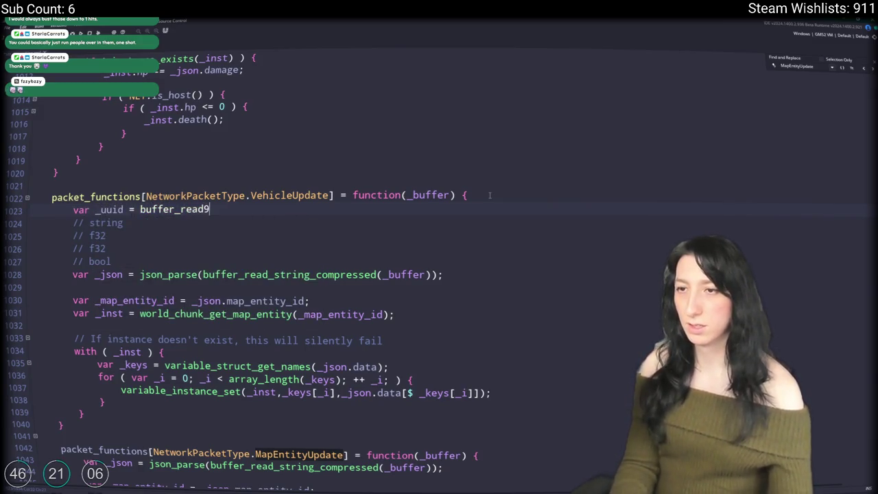
text(buffe)
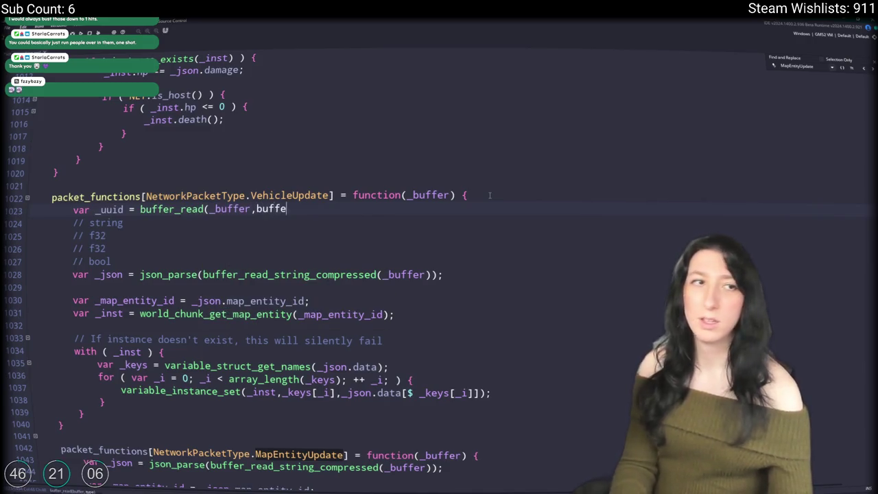
text(r_string);)
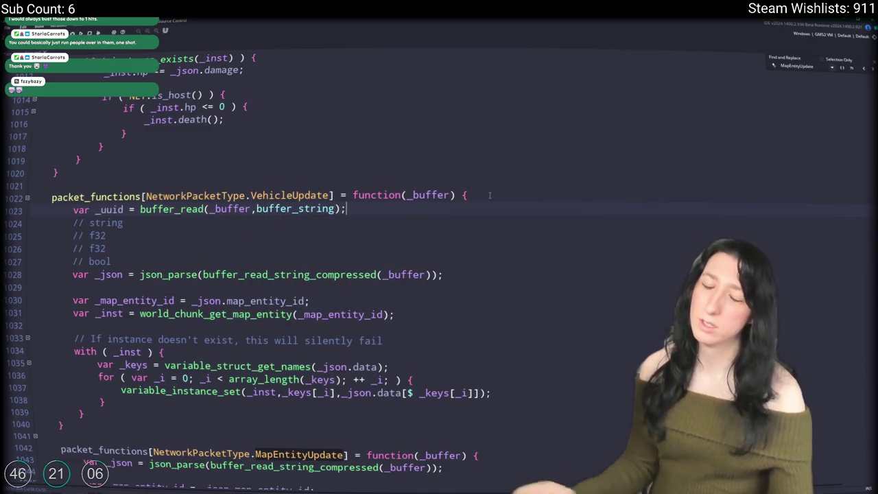
Duplicate the read line as _x, read with buffer_f32
key(ctrl+d)
key(Left)
key(Left)
key(BackSpace)
key(BackSpace)
key(BackSpace)
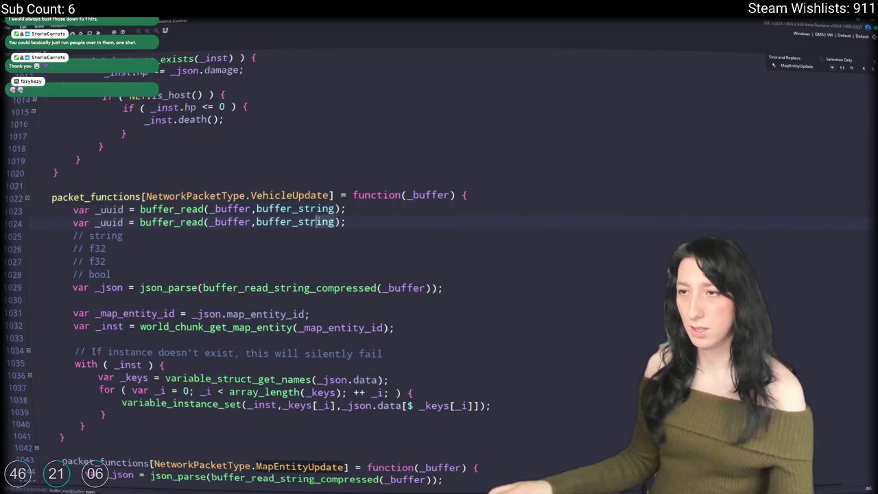
text(f32)
click(103, 223)
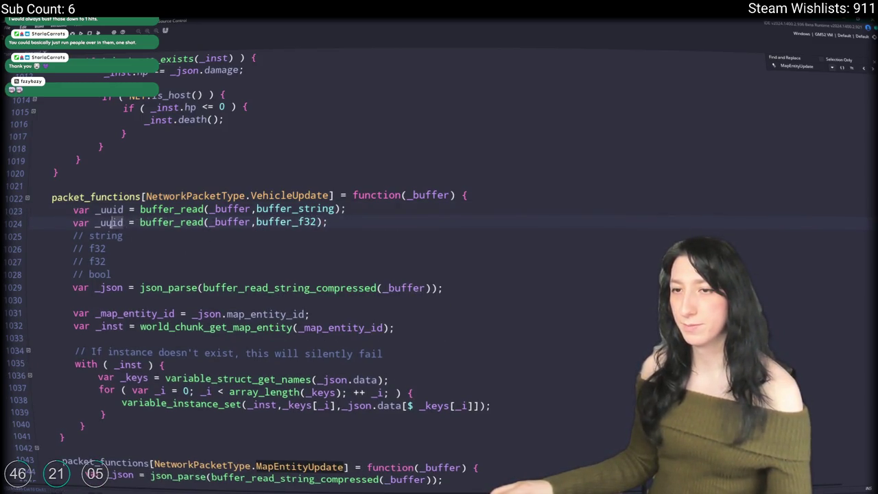
double_click(103, 223)
text(_x)
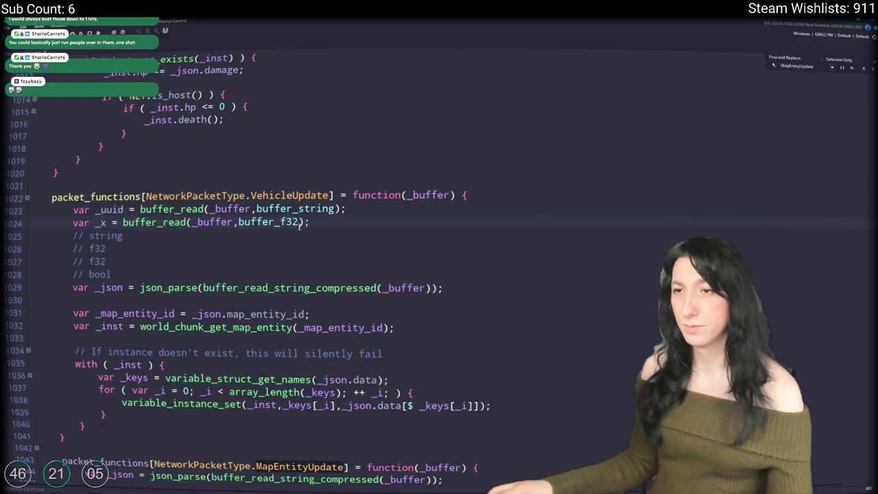
Add a _y f32 read and an _occupied buffer_bool read, then select the old comment lines
key(ctrl+d)
text(y)
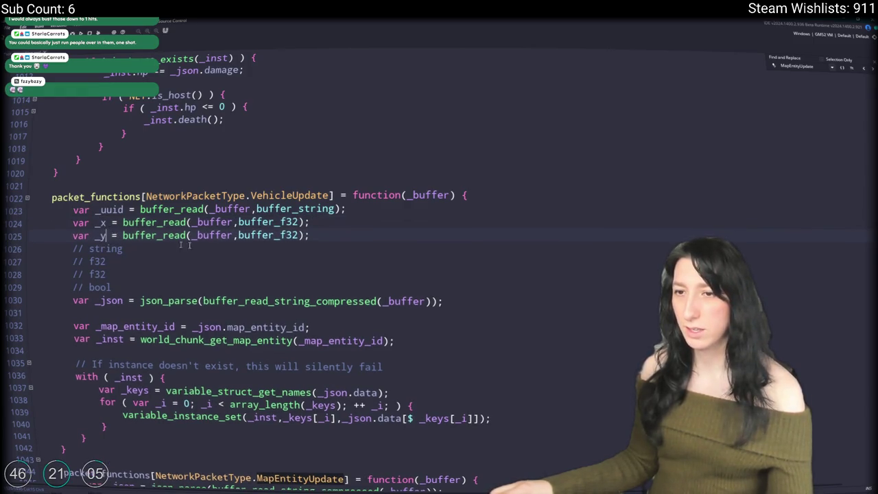
click(374, 240)
key(ctrl+d)
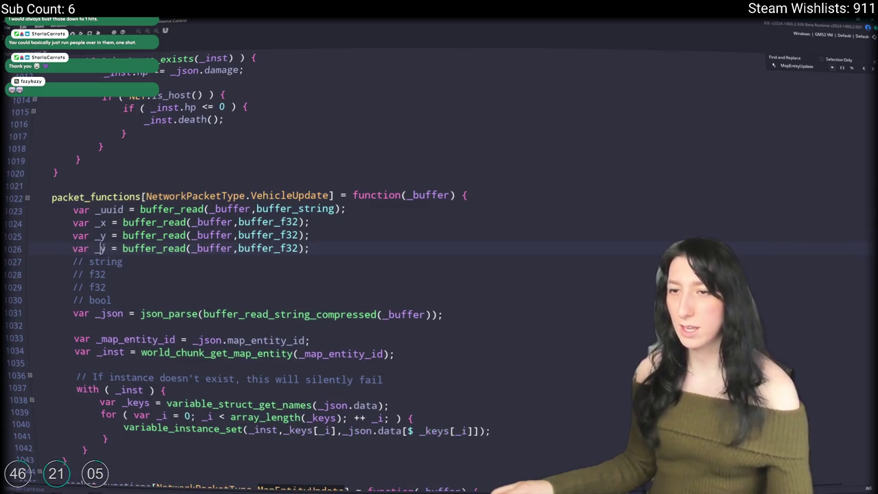
double_click(102, 248)
text(_occupi)
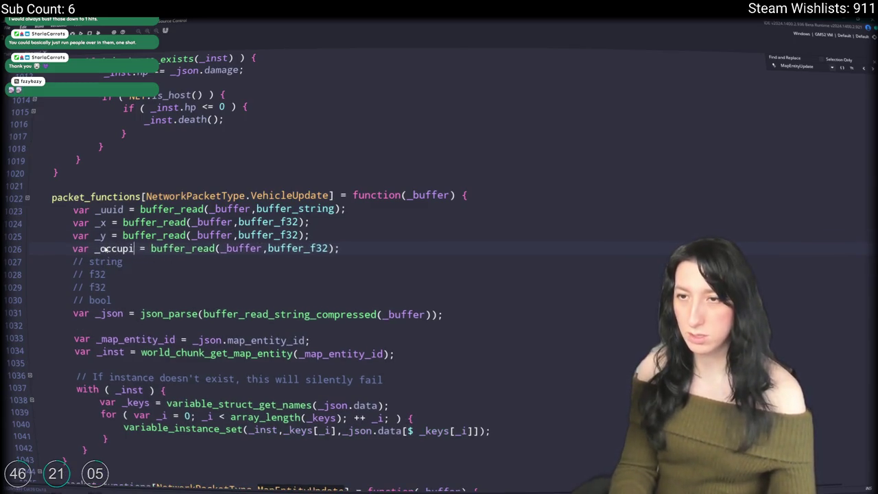
text(ed)
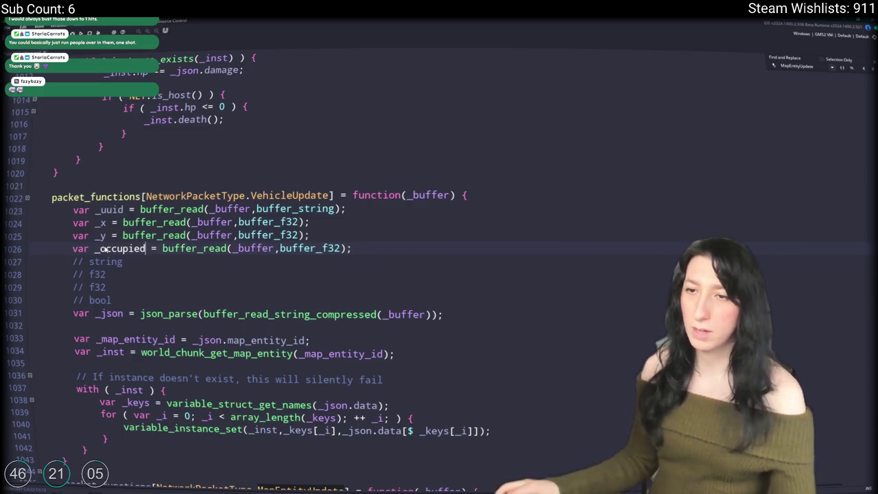
key(End)
double_click(326, 248)
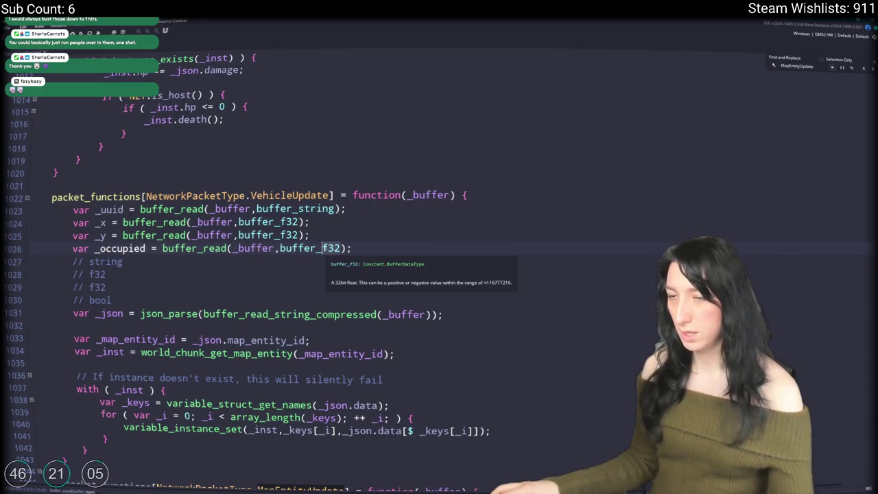
text(bool)
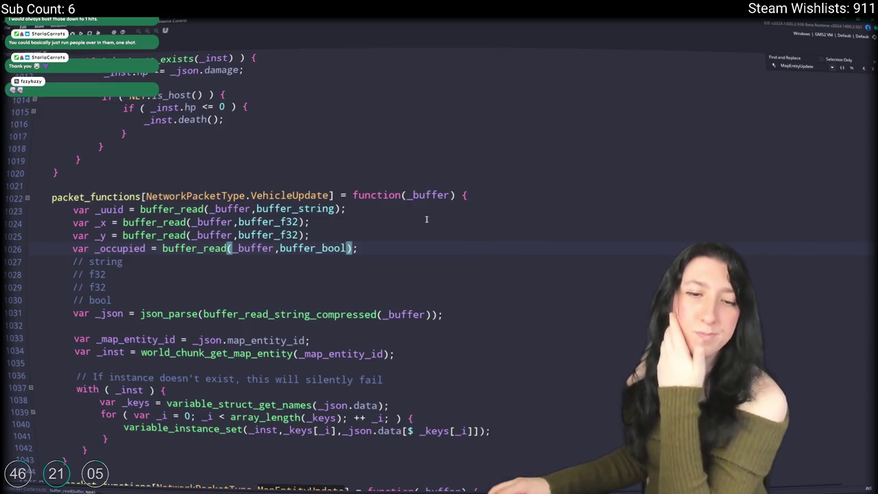
click(444, 314)
shift+click(357, 249)
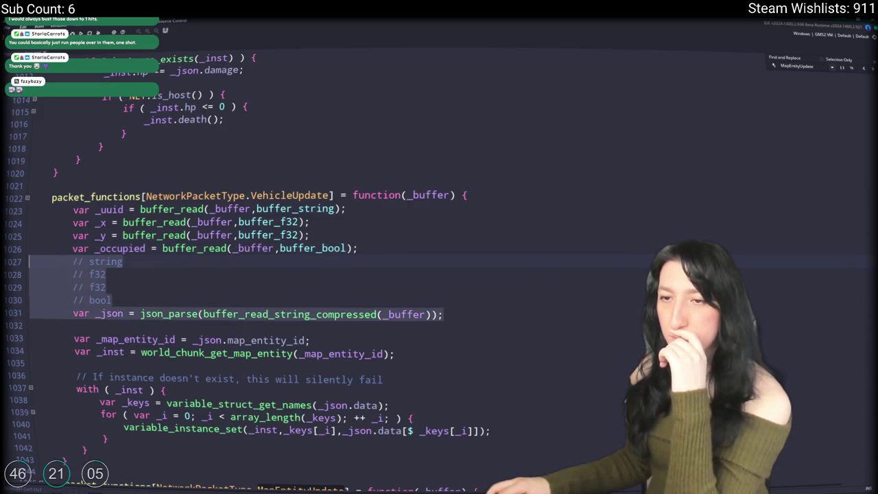
Replace the old comments, json_parse line and map-entity lookup with vehicle_uuid_data
key(BackSpace)
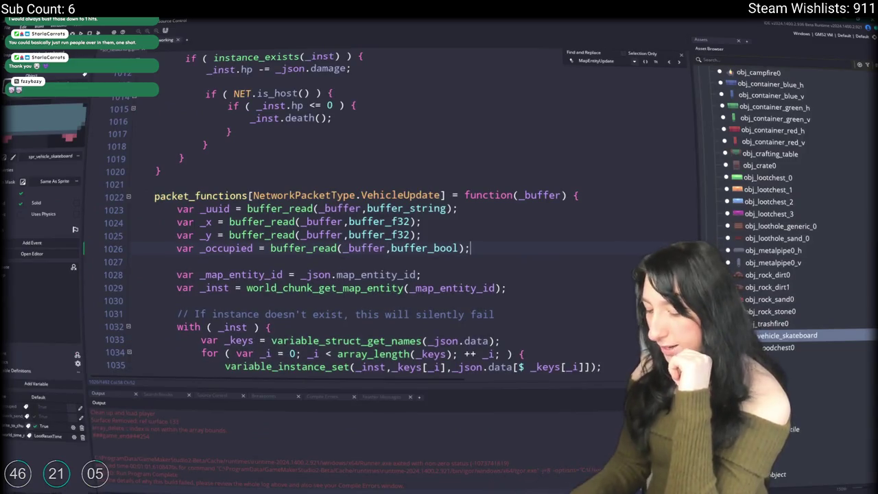
key(F12)
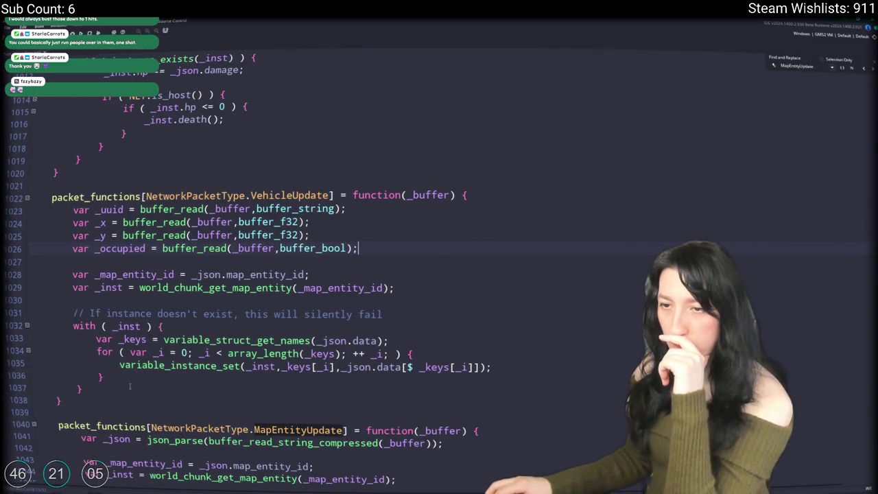
mouse_move(126, 388)
mouse_down()
mouse_move(69, 300)
mouse_move(65, 275)
mouse_up()
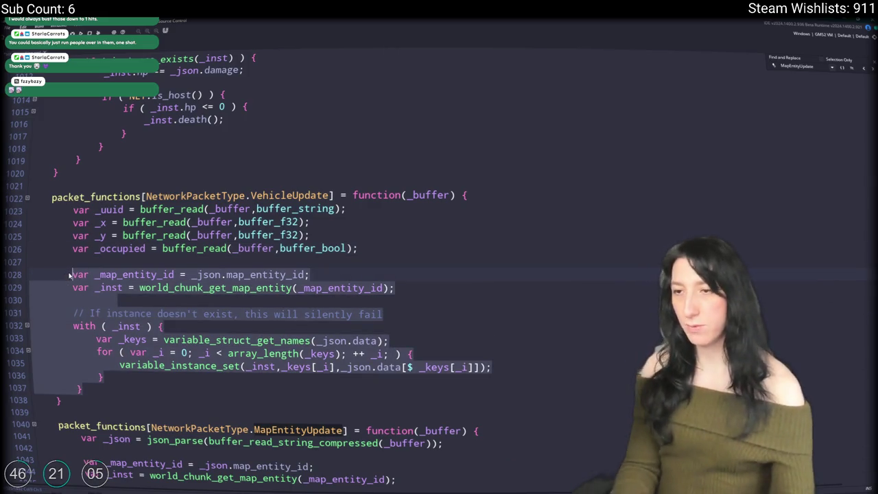
text(vehicle)
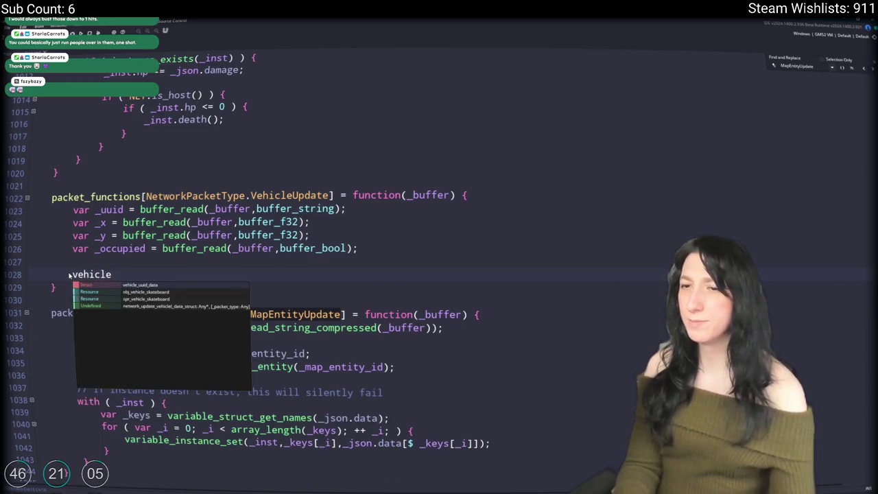
key(Return)
Open a blank line above vehicle_uuid_data for the condition
click(114, 266)
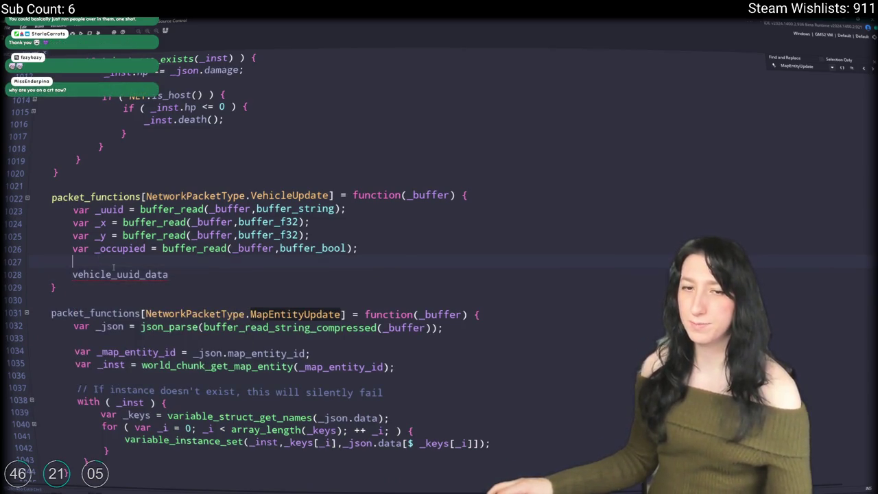
key(shift+Home)
click(113, 274)
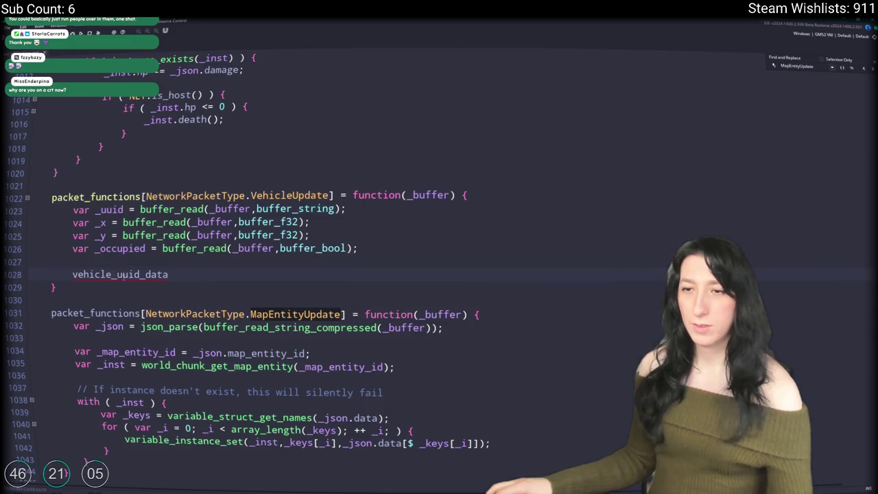
double_click(116, 274)
click(154, 262)
key(Return)
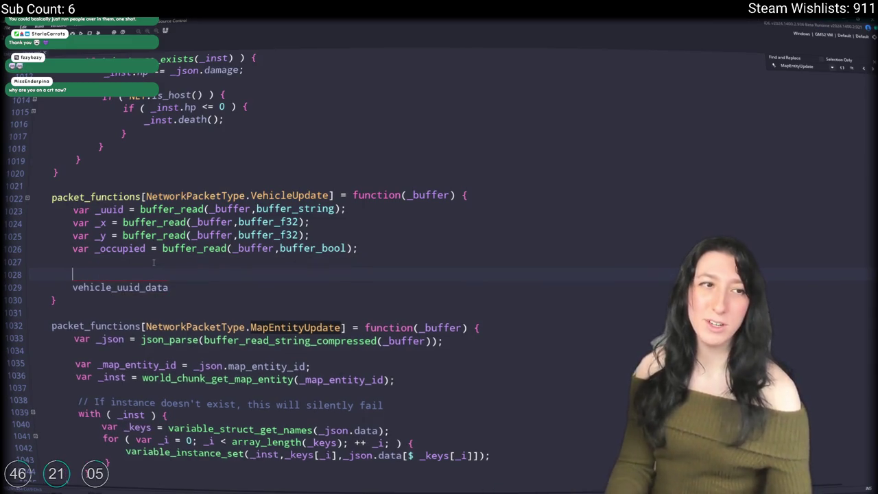
text(if (*)
key(BackSpace)
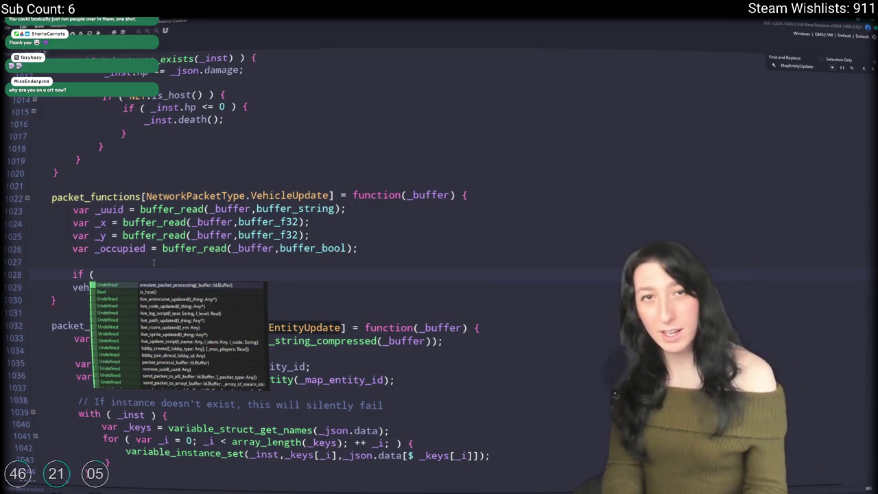
key(Escape)
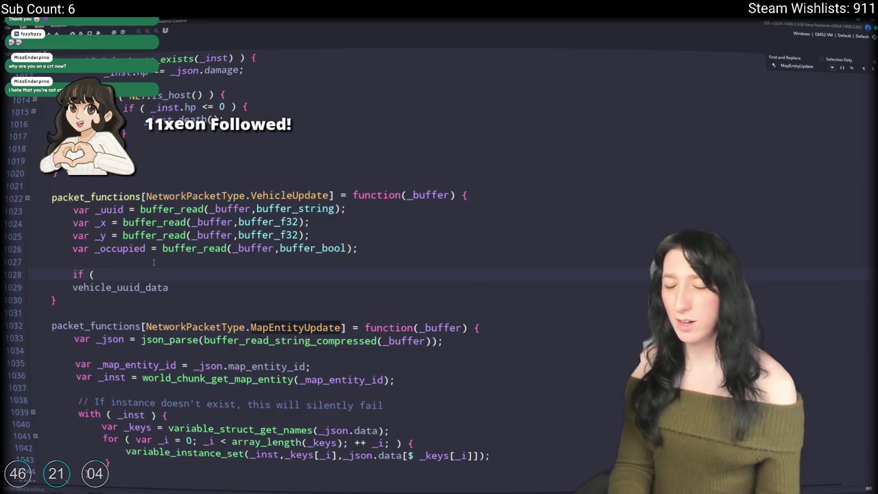
Wrap vehicle_uuid_data in an if (variable_struct_exists(vehicle_uuid_data)) { } block
text( variable_s)
text(truc)
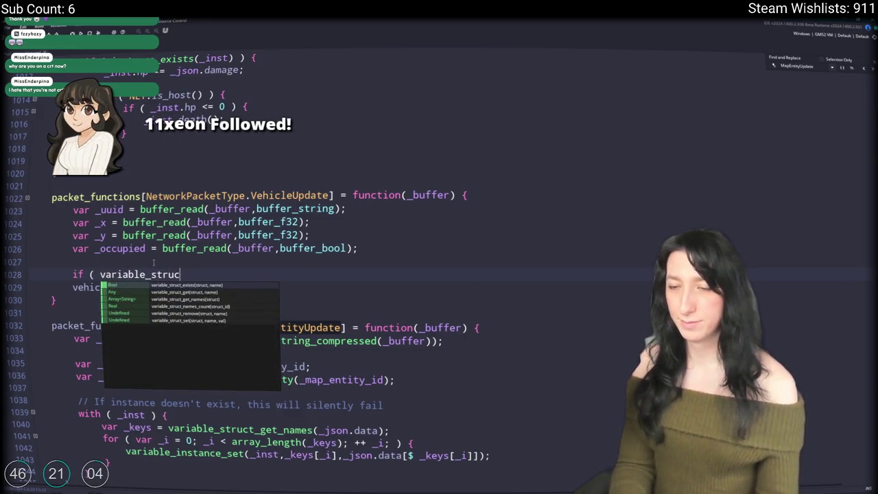
text(t_exists(vehicle_uuid_data) ) {)
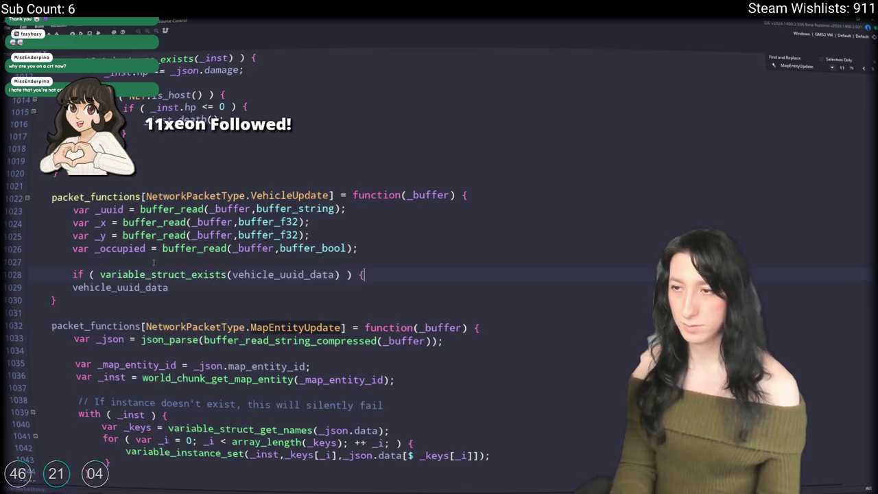
key(Return)
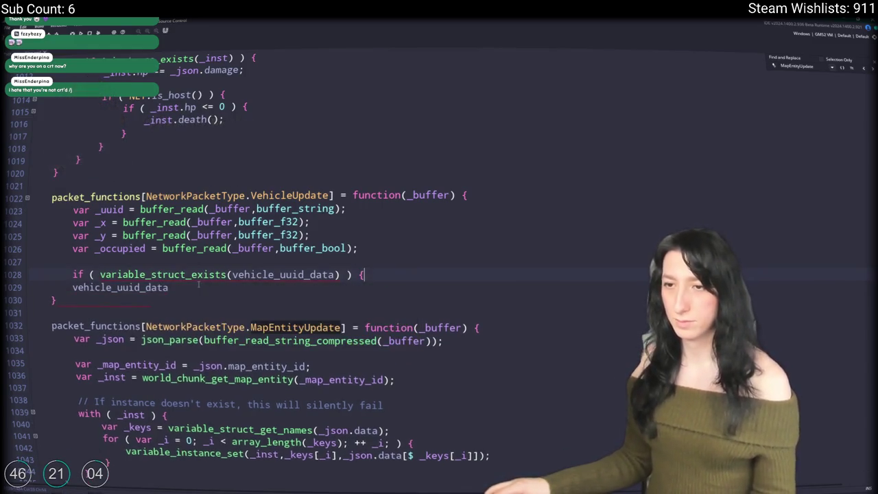
key(Delete)
key(End)
key(Return)
text(})
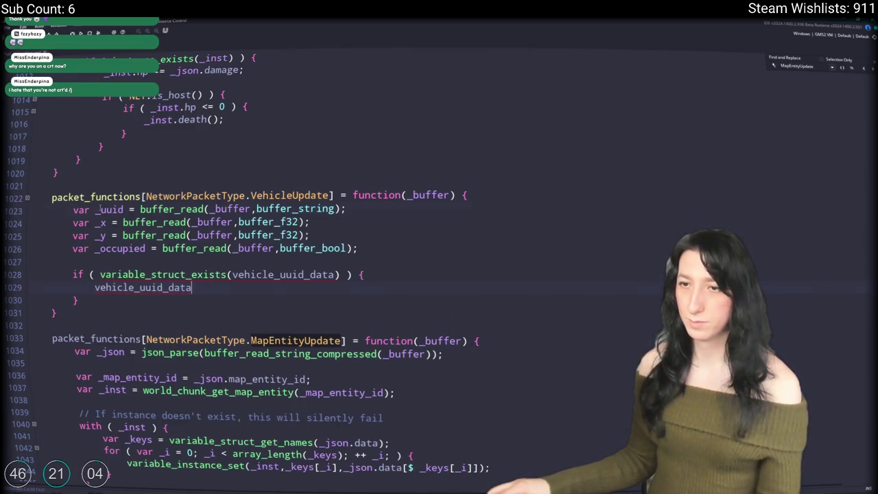
Make the condition !variable_struct_exists(vehicle_uuid_data,_uuid) and index vehicle_uuid_data[$ _uuid]
click(338, 274)
text(,)
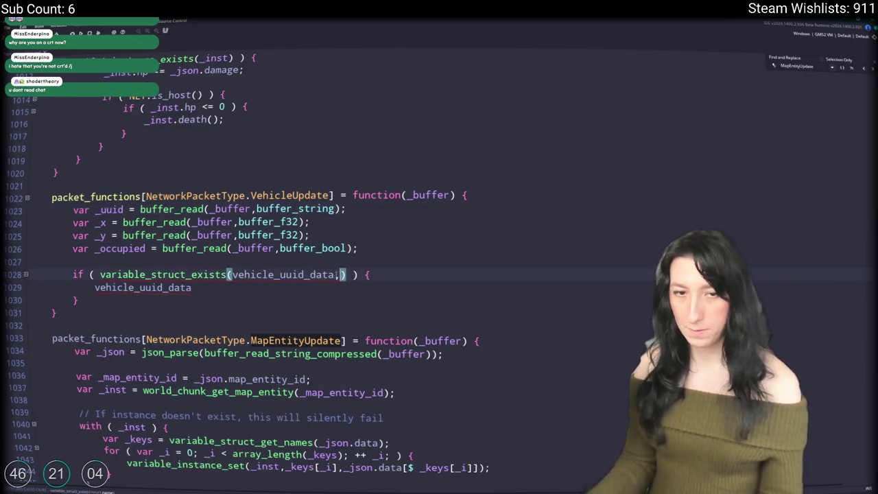
text(_uuid)
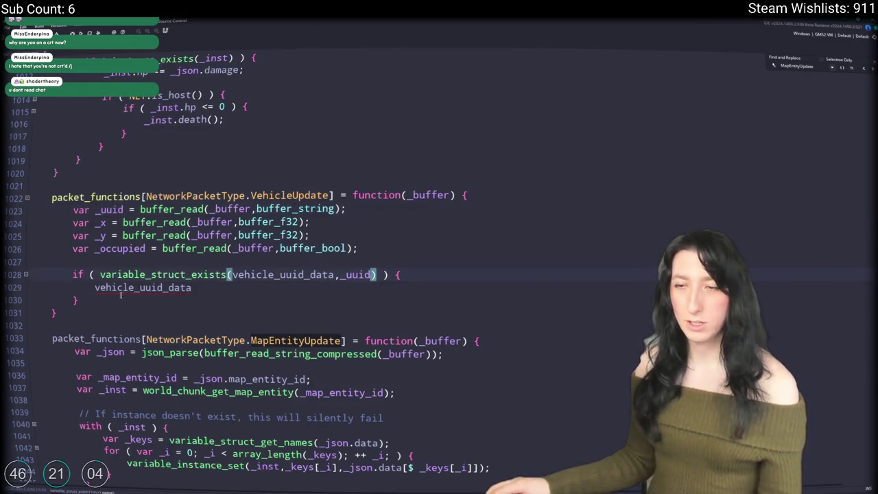
click(100, 274)
text(!)
click(203, 293)
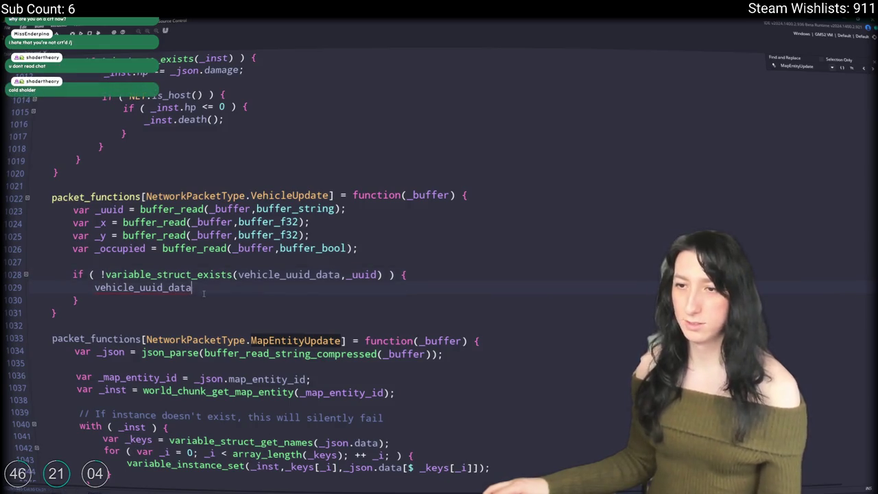
text([$ _uuid] =)
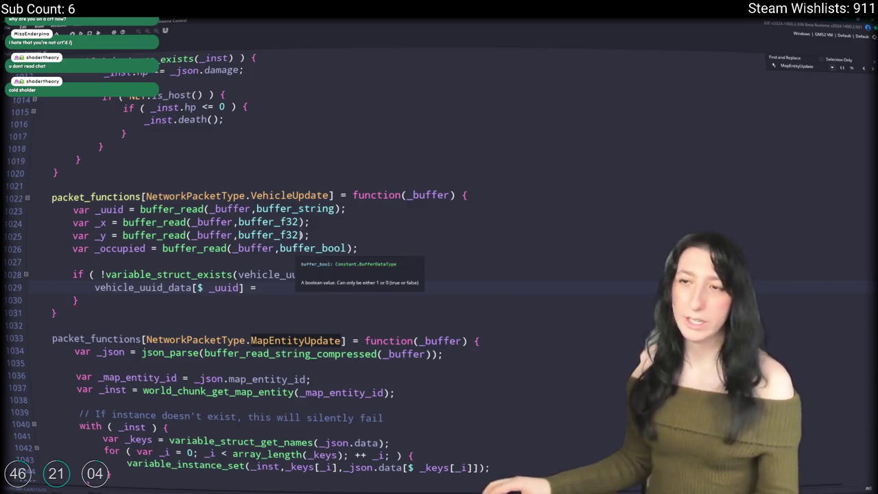
Jump from VehicleUpdate to its use in network_update_vehicle
click(299, 186)
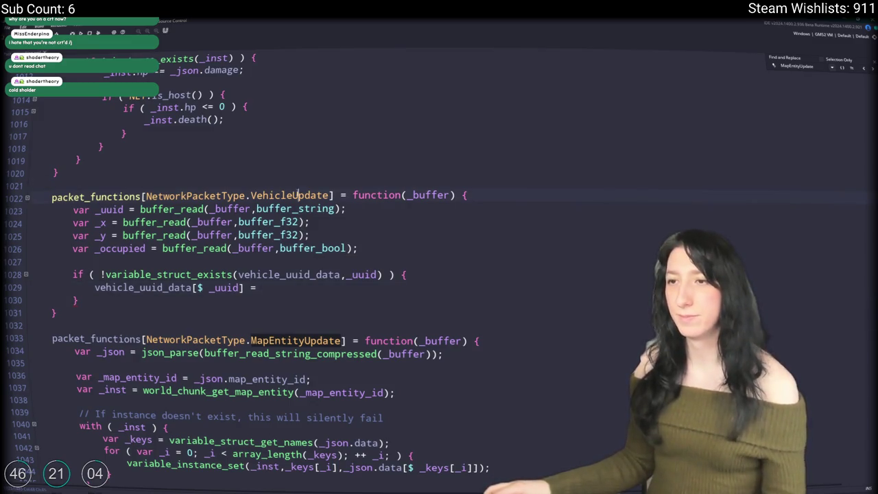
middle_click(299, 195)
click(872, 70)
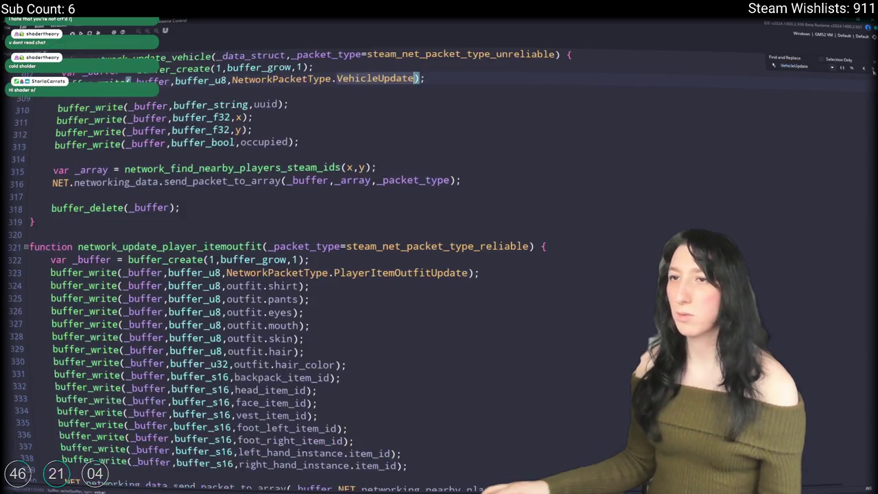
Duplicate the uuid write and replace uuid with object_reference_get_key(object_index)
click(349, 140)
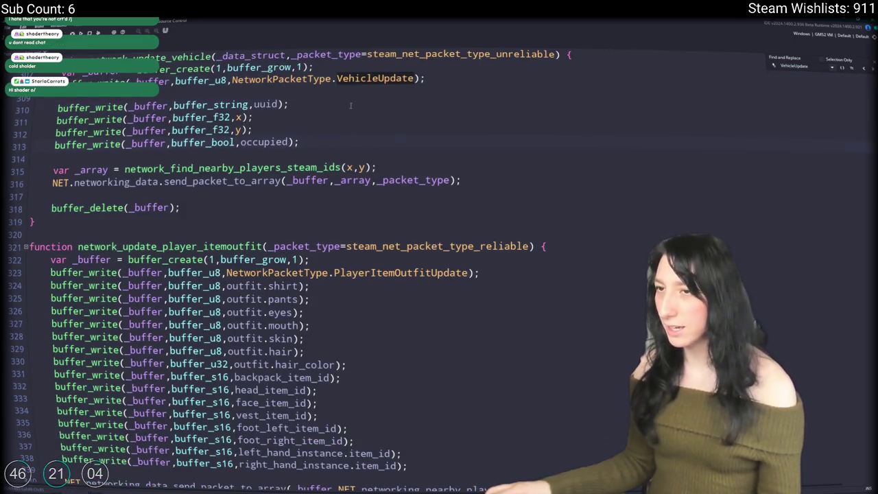
key(ctrl+d)
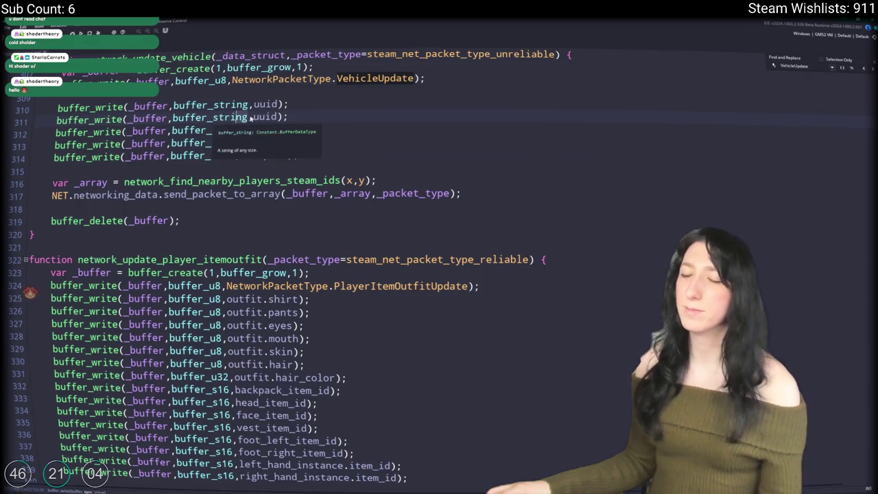
click(252, 117)
double_click(254, 118)
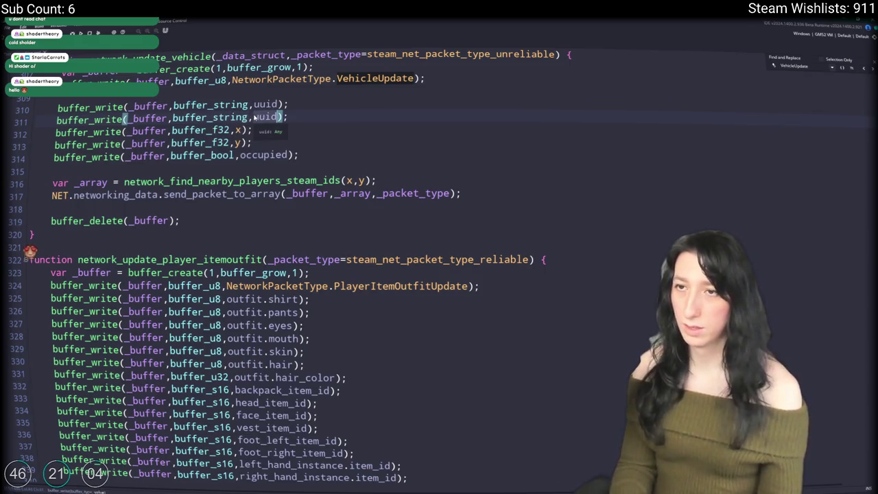
text(object)
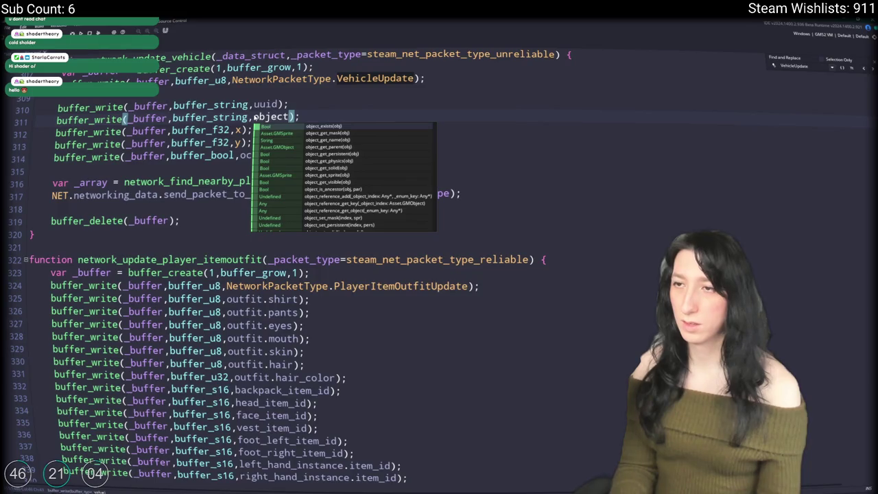
text(_get)
key(Escape)
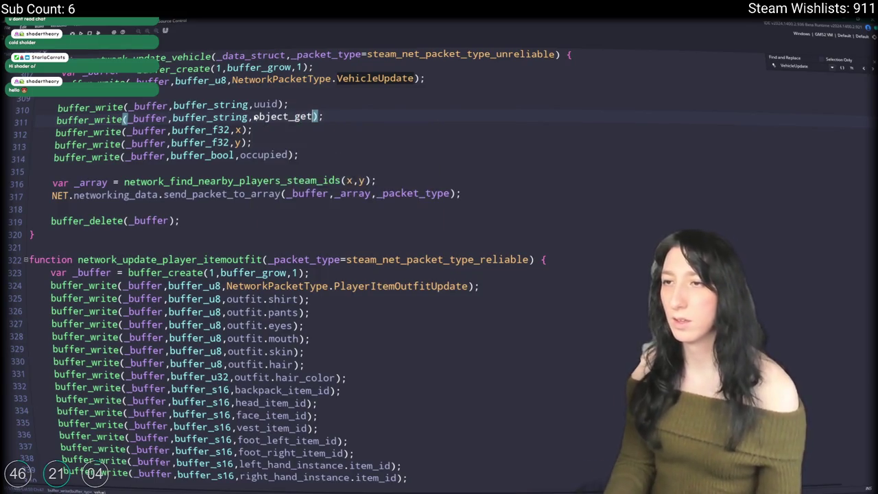
key(BackSpace)
key(BackSpace)
key(BackSpace)
text(_ke)
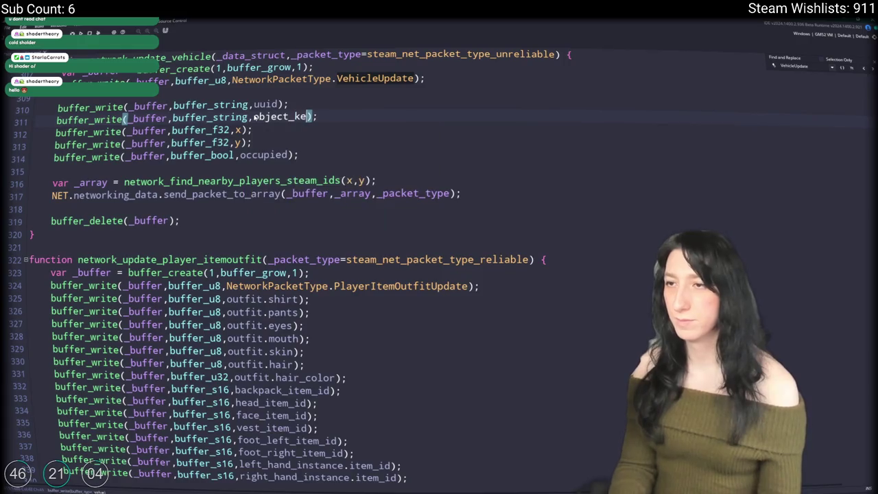
text(re)
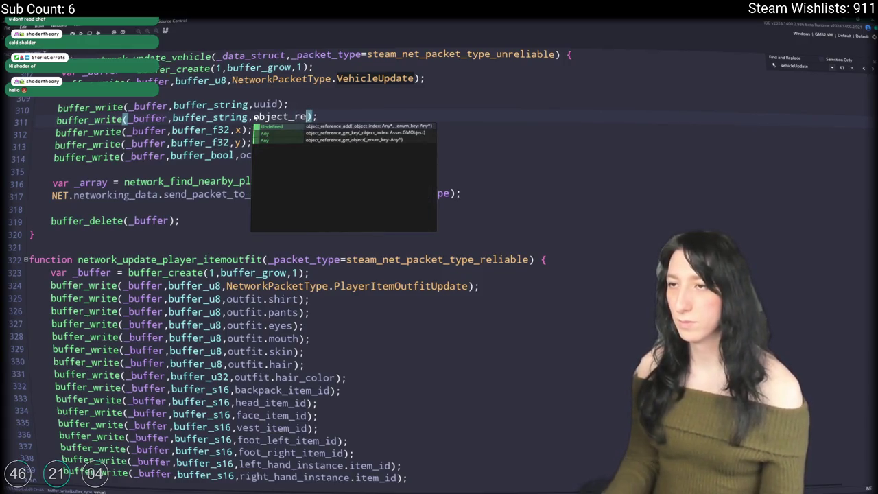
key(Down)
key(Return)
text(object_indexk)
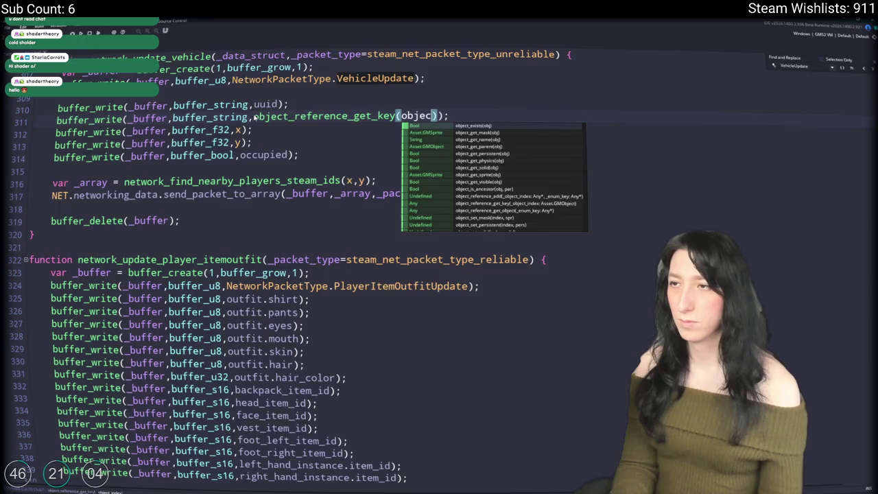
key(BackSpace)
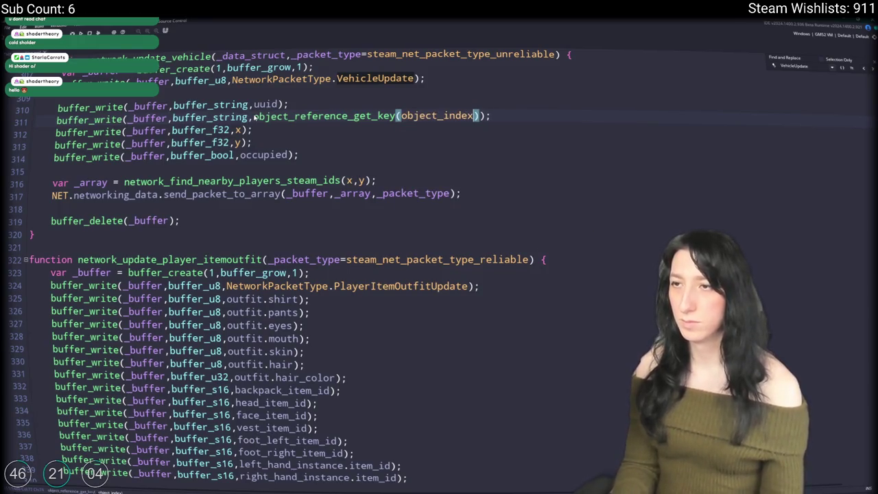
click(289, 116)
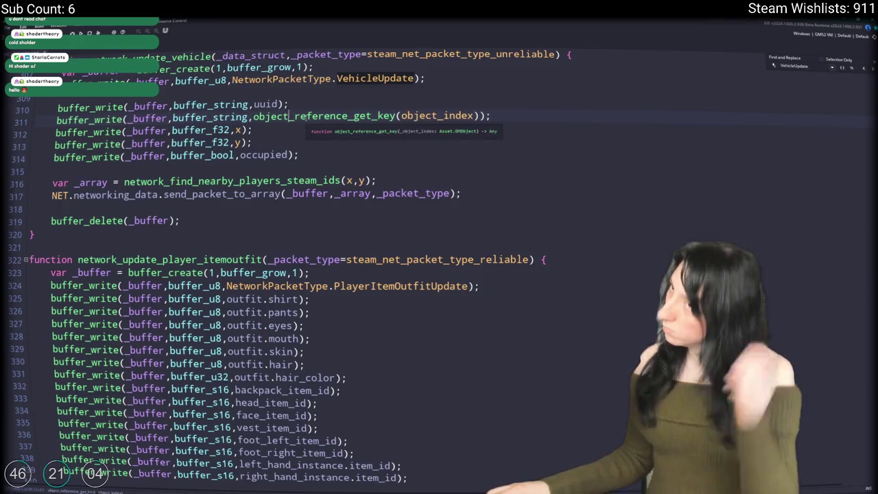
Change the new write's data type from buffer_string to buffer_u16
click(239, 117)
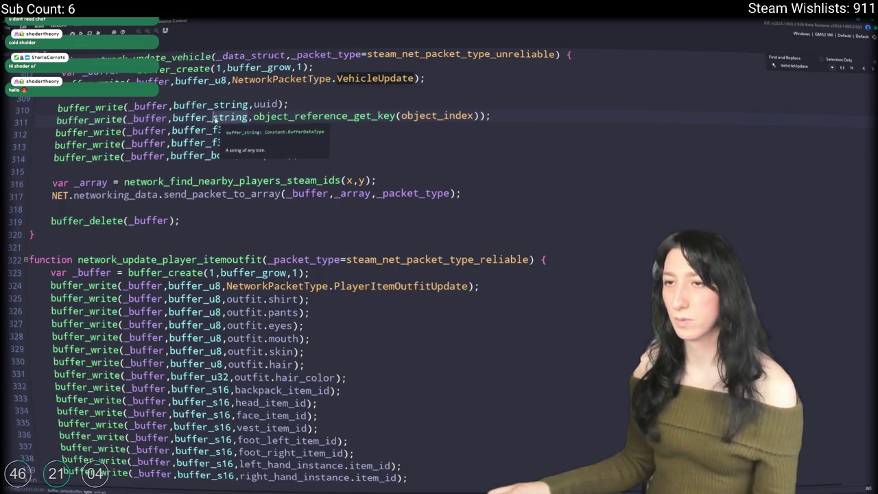
key(BackSpace)
key(BackSpace)
key(BackSpace)
text(rea)
key(BackSpace)
key(BackSpace)
key(BackSpace)
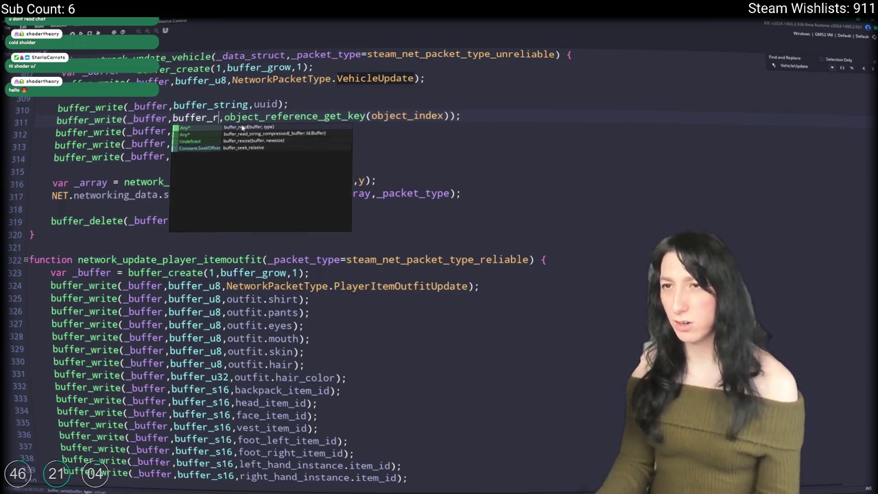
text(u16)
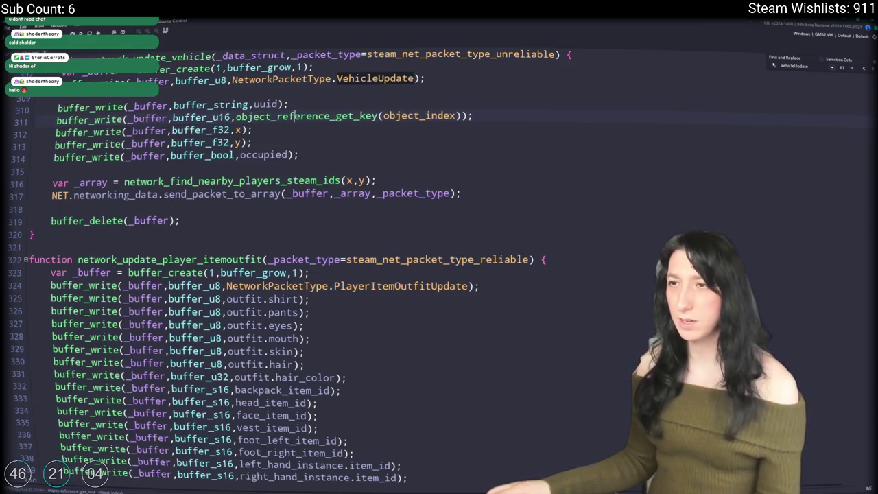
middle_click(294, 117)
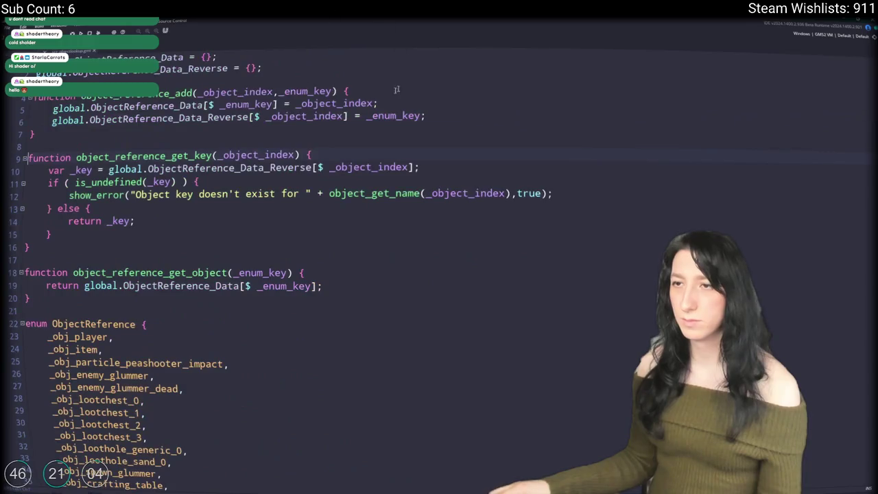
Look over object_reference_get_key and the ObjectReference enum, then return to network_update_vehicle
scroll(203, 233, down, 2)
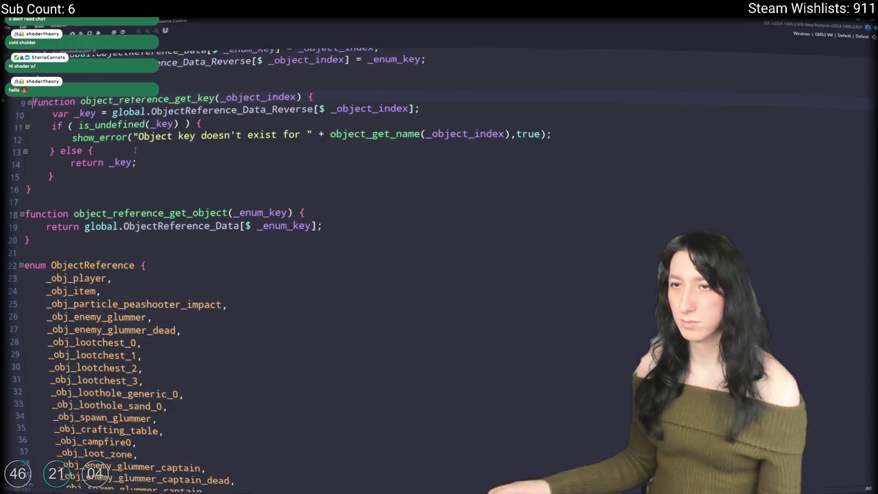
scroll(322, 118, up, 2)
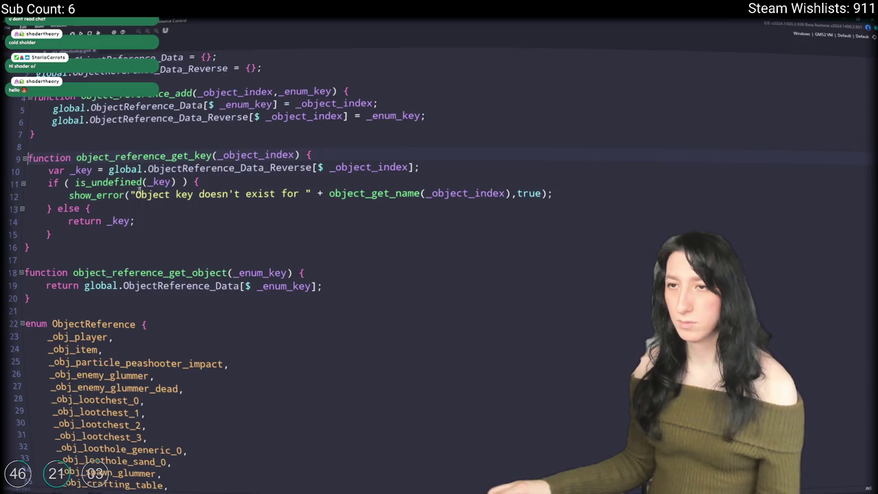
scroll(277, 251, down, 12)
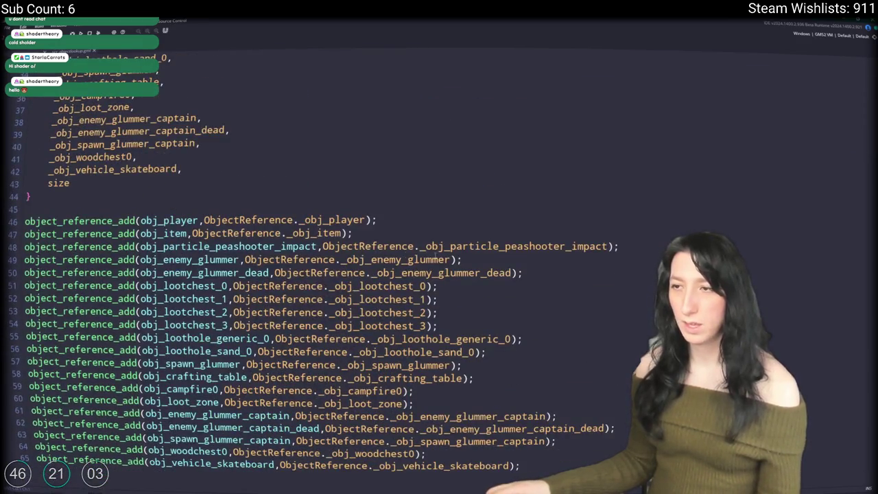
key(ctrl+f)
key(Return)
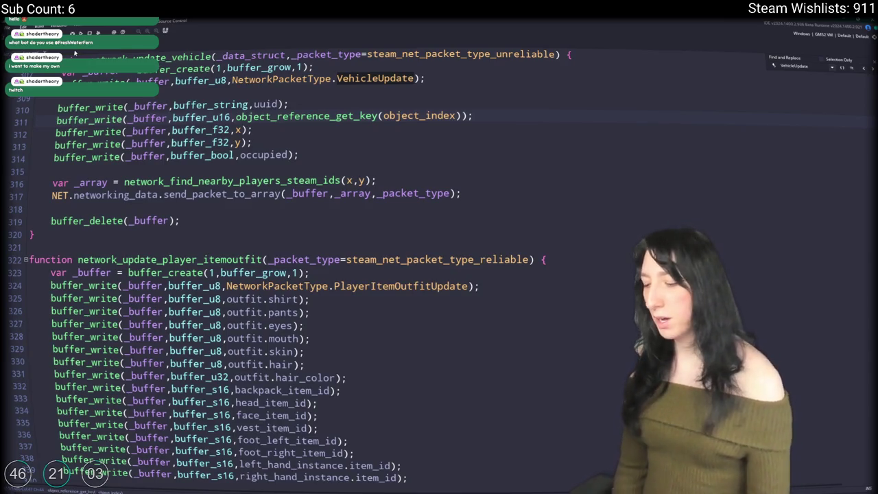
Review network_update_vehicle's buffer writes, including the new u16 object key write
scroll(508, 140, up, 1)
click(499, 145)
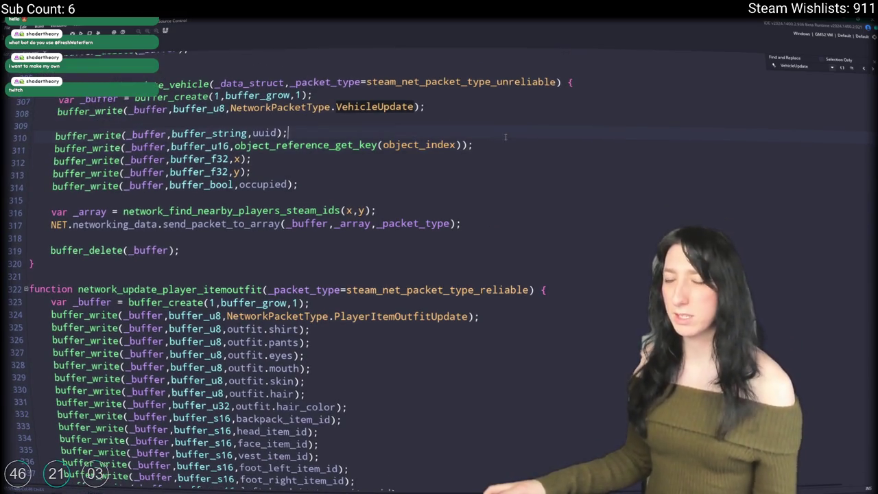
key(Down)
key(Down)
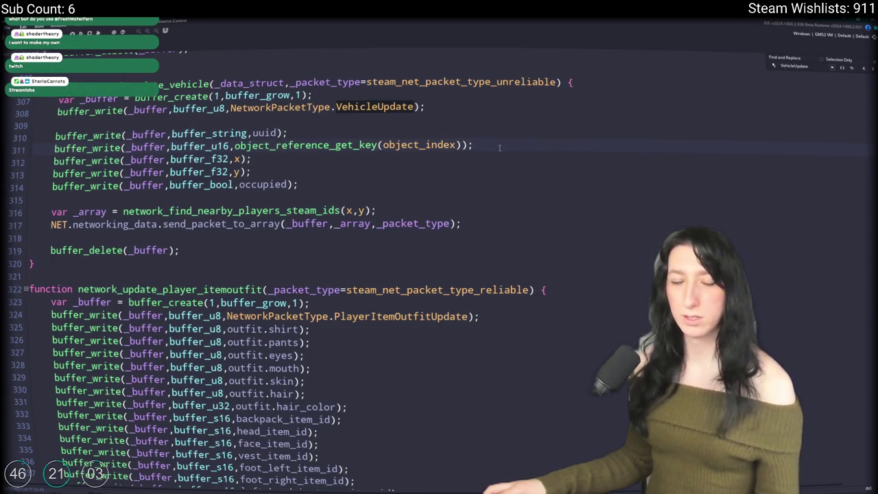
click(317, 185)
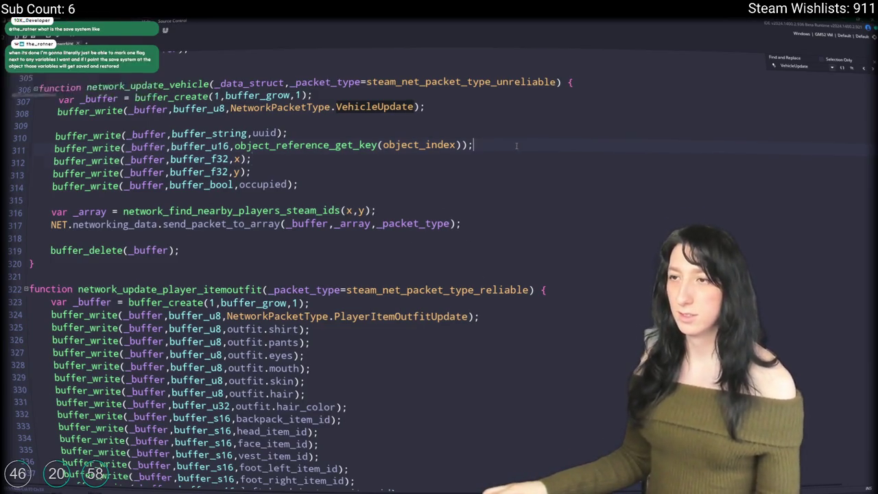
click(611, 195)
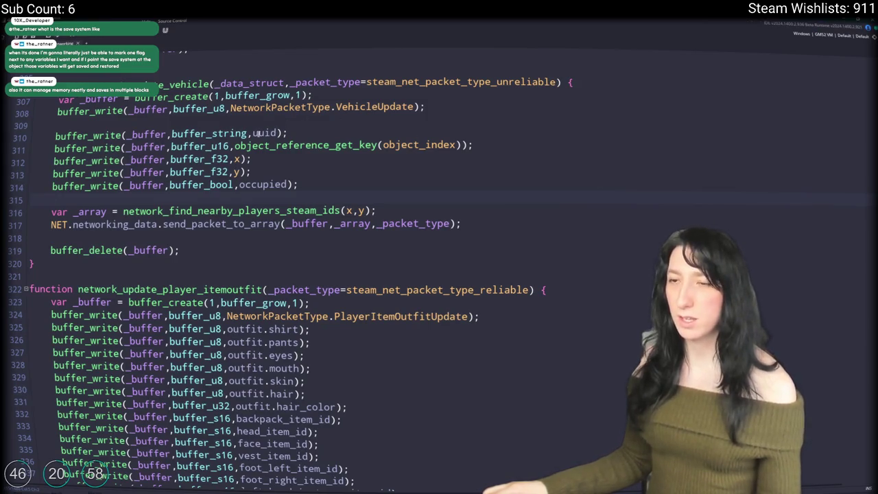
Search for VehicleUpdate and jump to its packet reader
click(419, 107)
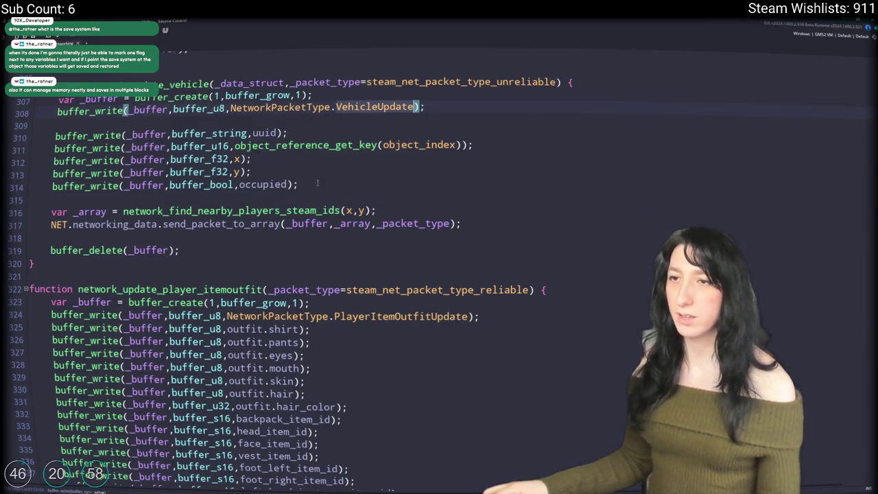
key(ctrl+f)
key(Return)
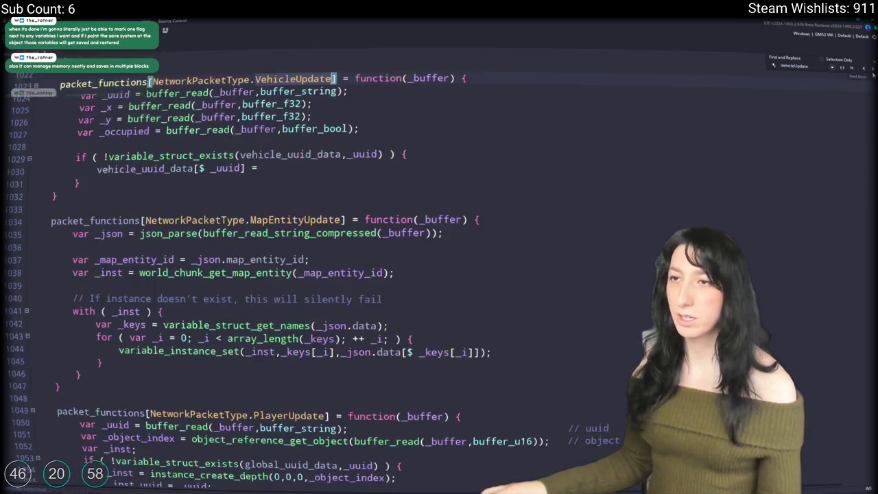
Add an _object_key read as buffer_u16 after the _uuid read
key(Down)
key(End)
key(ctrl+d)
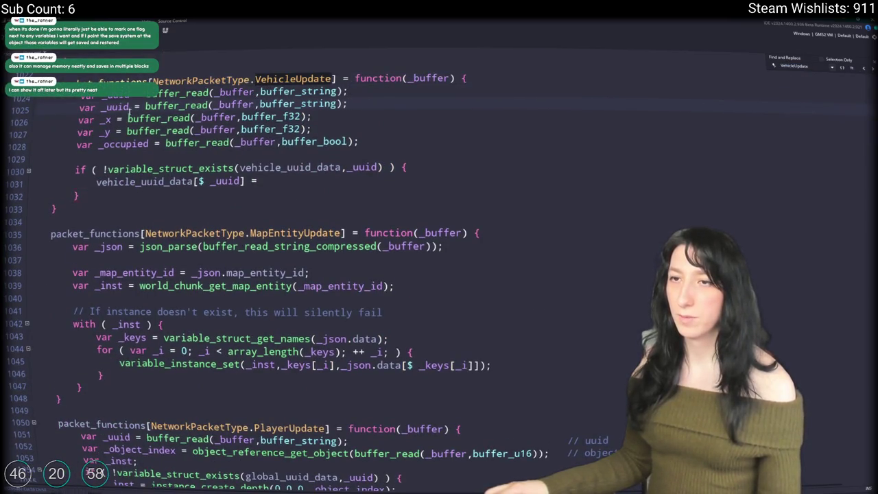
key(BackSpace)
key(BackSpace)
key(BackSpace)
text(object)
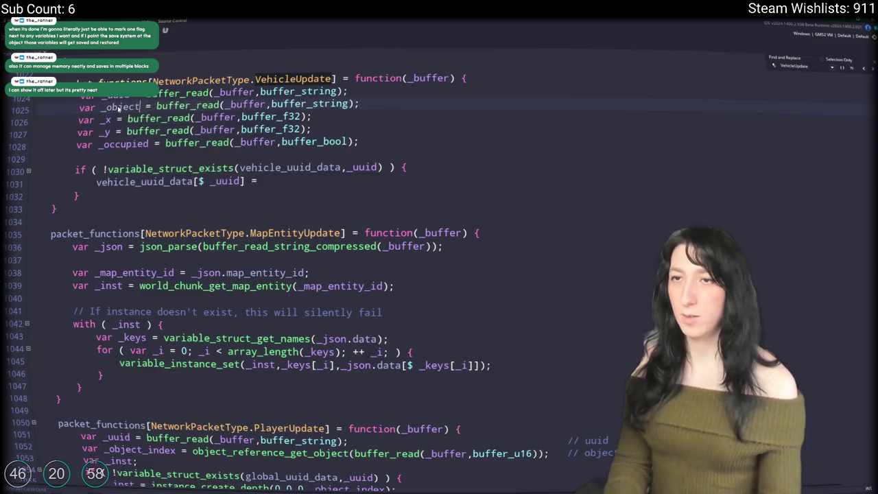
text(_key)
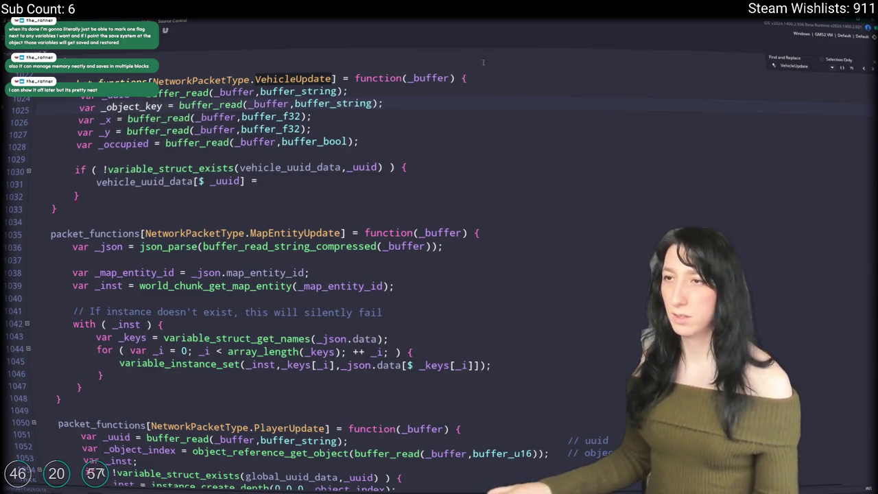
double_click(335, 104)
text(u1)
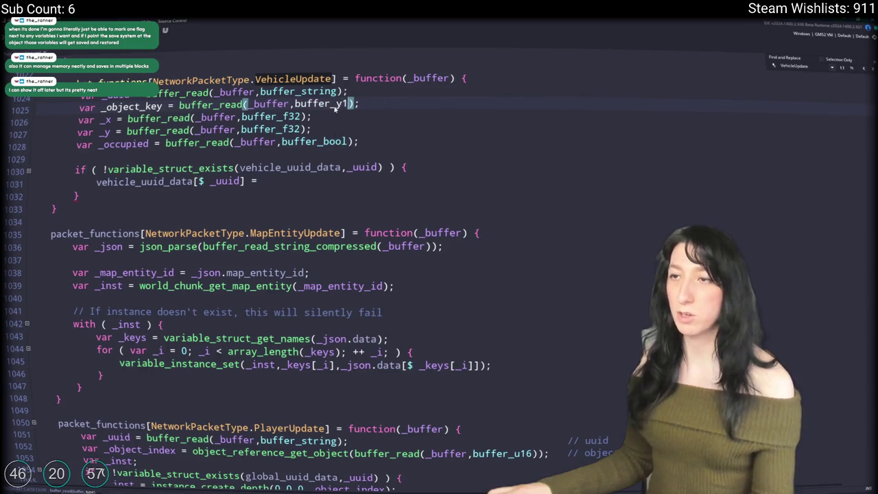
text(6)
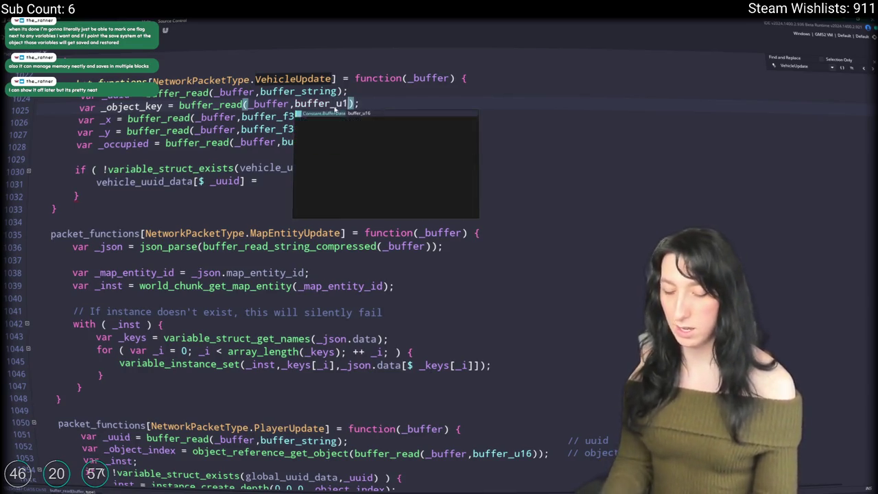
Assign vehicle_uuid_data[$ _uuid] = instance_create_depth(_x,_y,0,object_reference_get_object(_object_key));
click(496, 195)
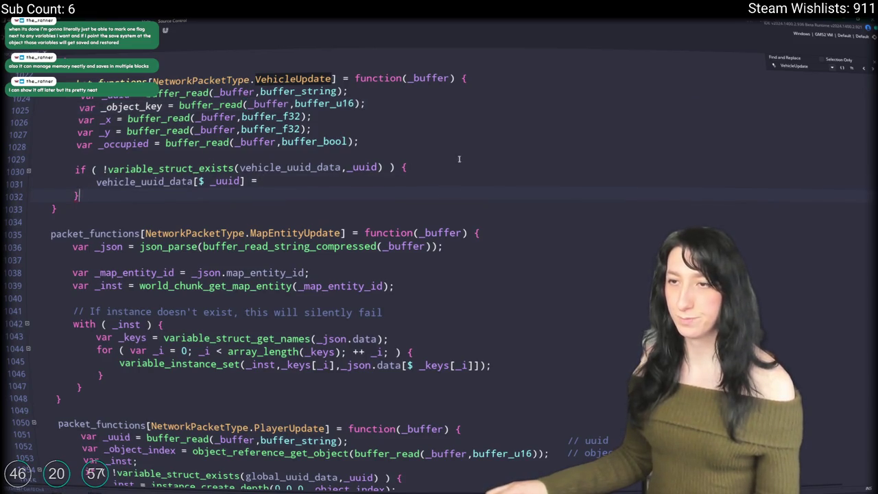
click(370, 179)
text(in)
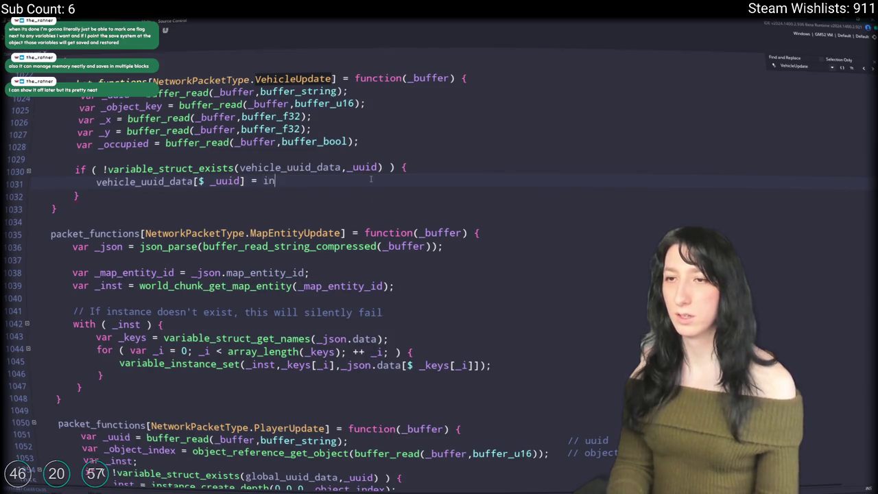
text(stance_create_dep)
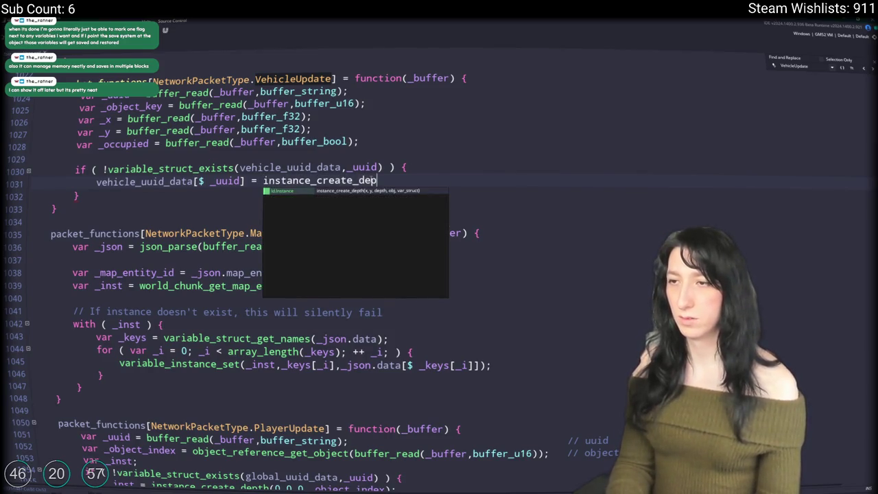
text(th(0)
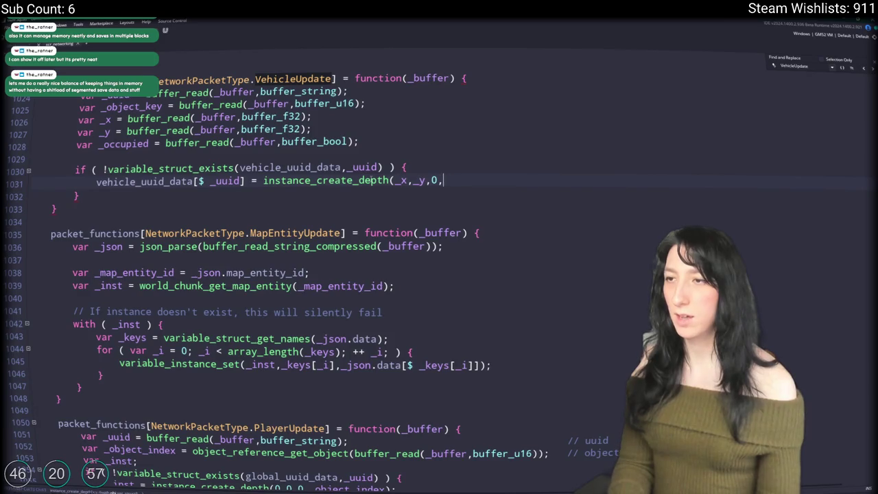
text(object_re)
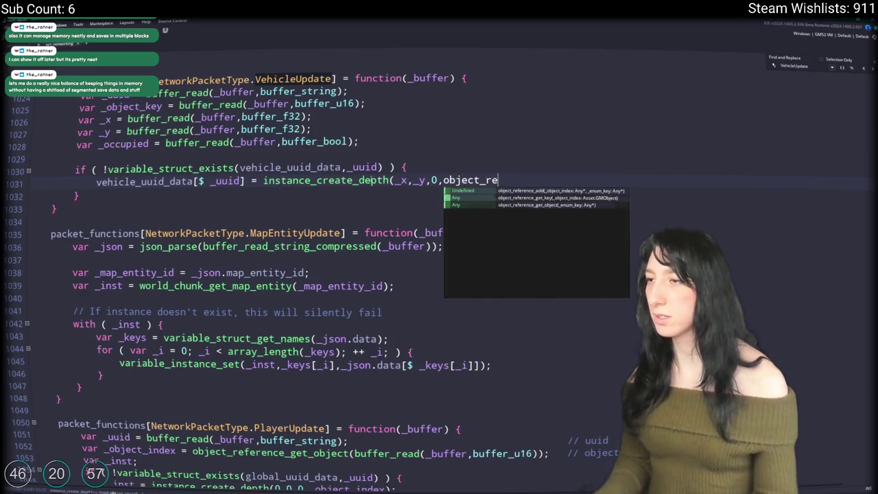
key(Down)
key(Down)
key(Return)
text(_object(_o)
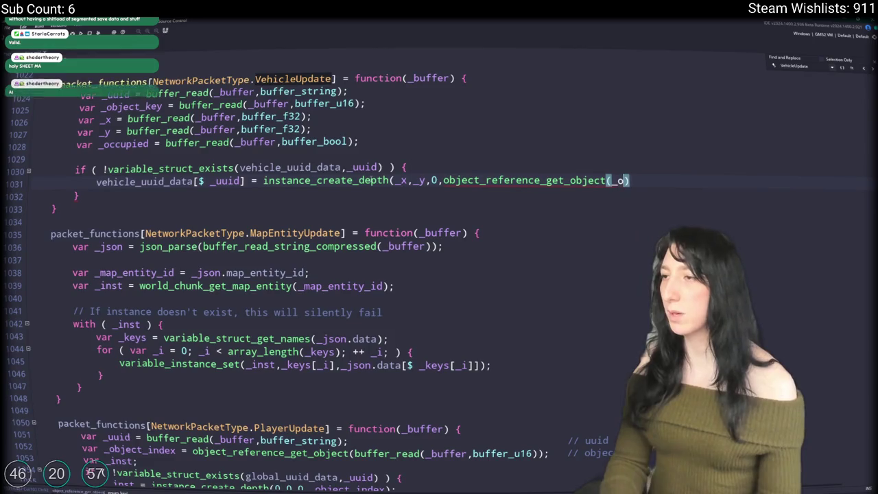
text(bject_ke)
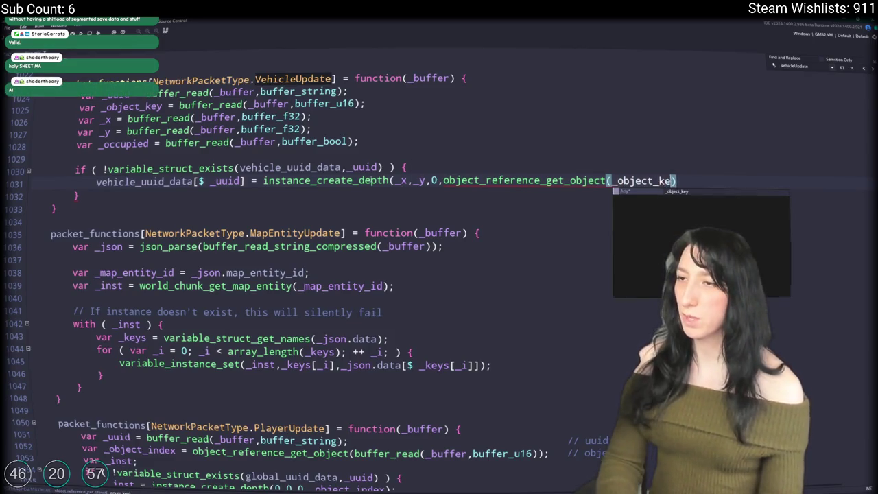
text(y)))
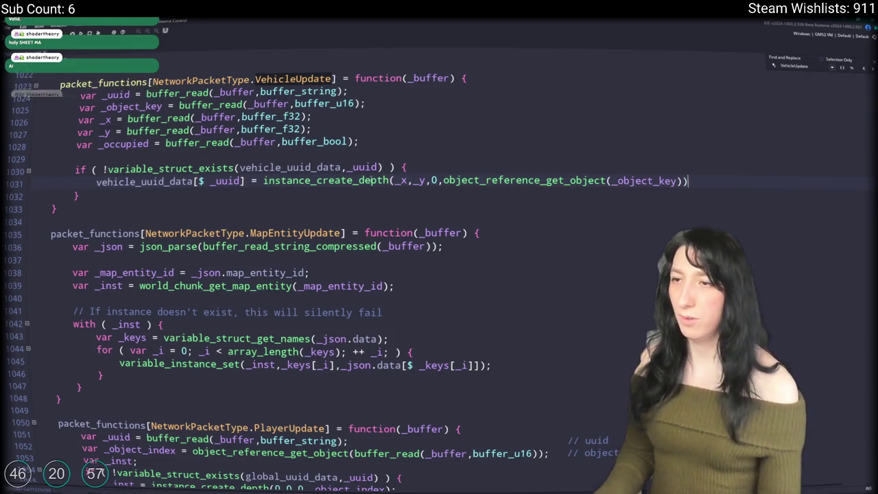
text(;)
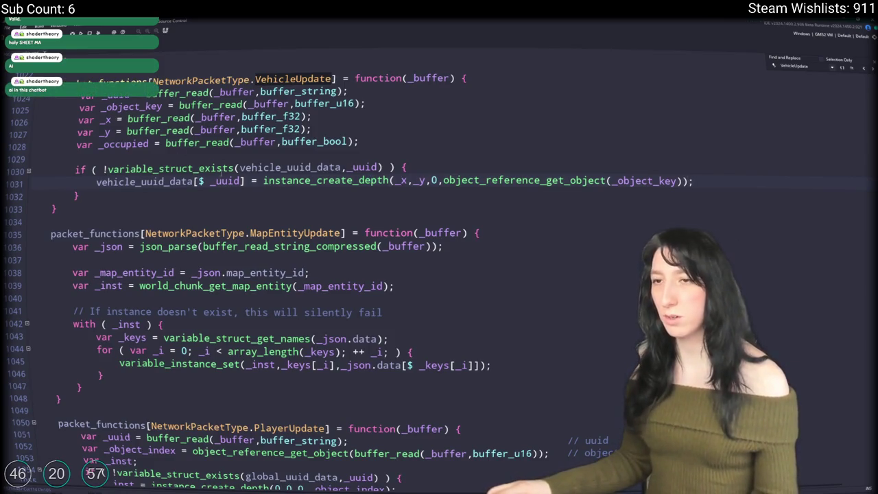
click(174, 195)
Add an else branch after the if block containing with ( vehicle_uuid_data[$ _uuid] ) { }
key(Return)
key(Return)
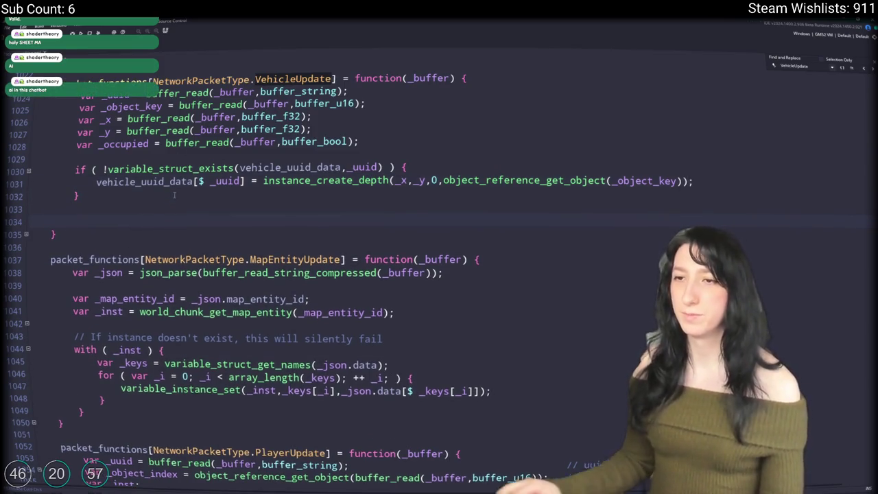
key(BackSpace)
key(BackSpace)
text(else)
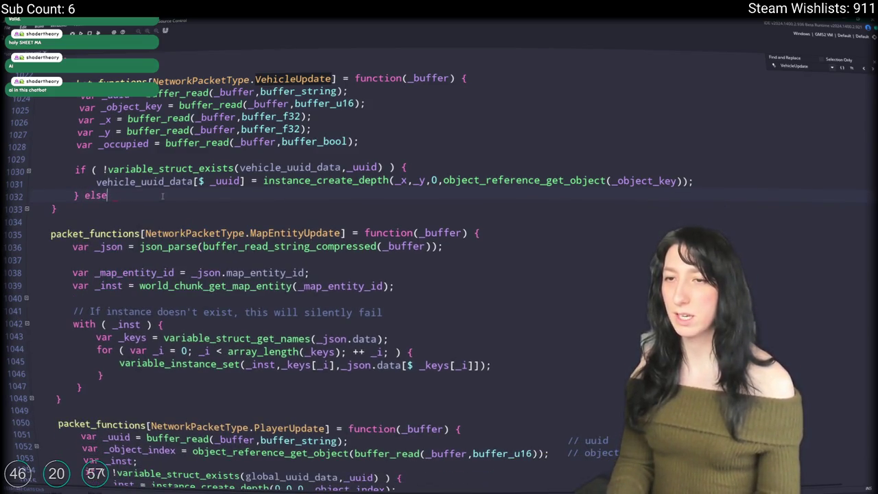
text( }{ {)
key(Return)
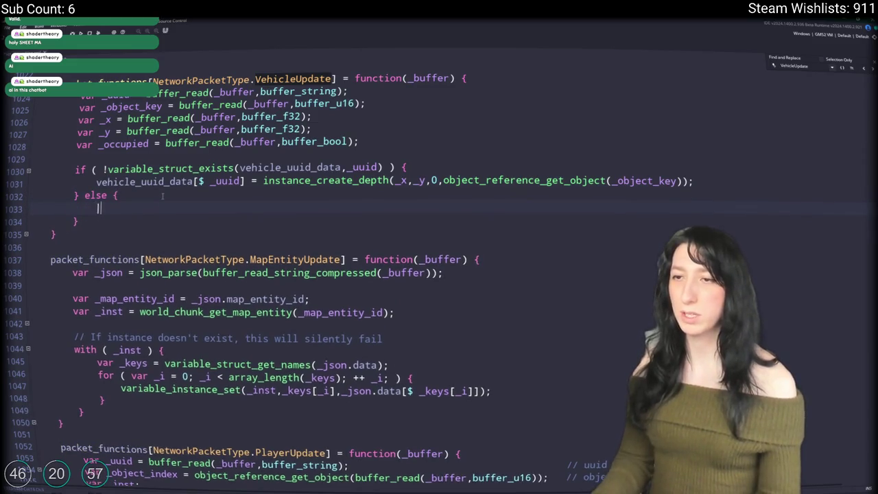
text(var _inst =)
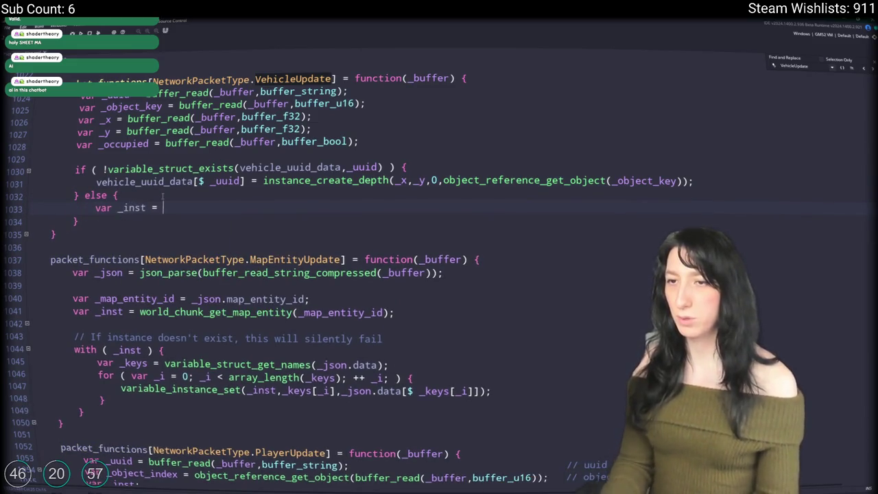
drag(244, 181, 96, 181)
key(ctrl+c)
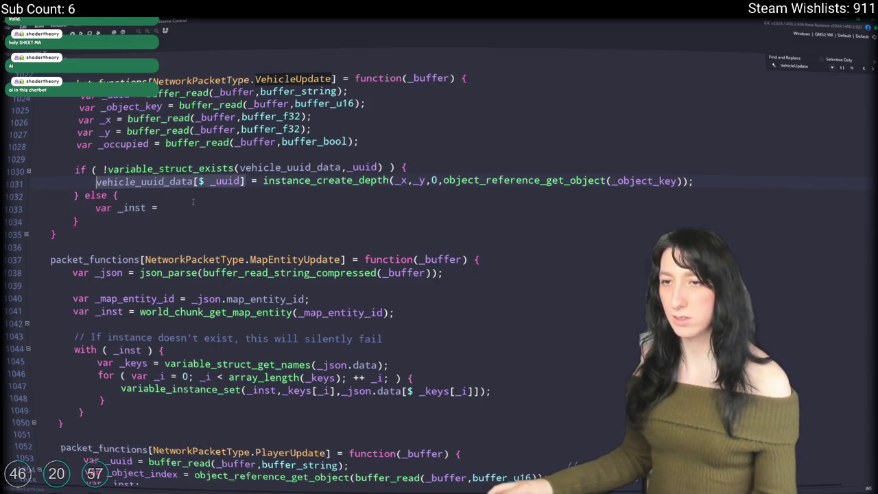
click(193, 206)
key(shift+Home)
text(wi)
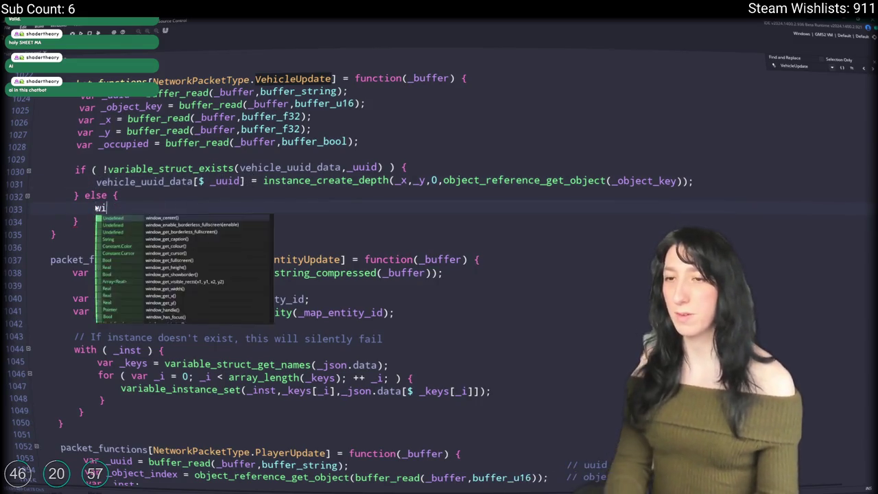
text(th ()
key(ctrl+v)
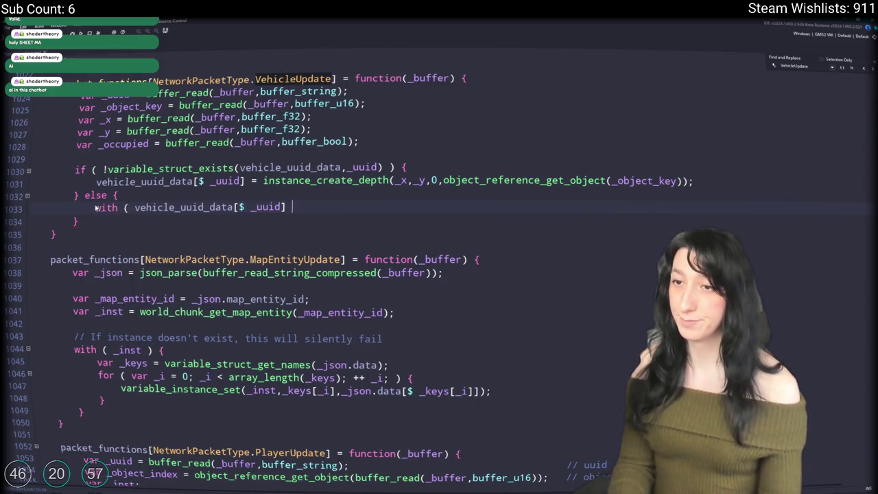
text() {)
key(Return)
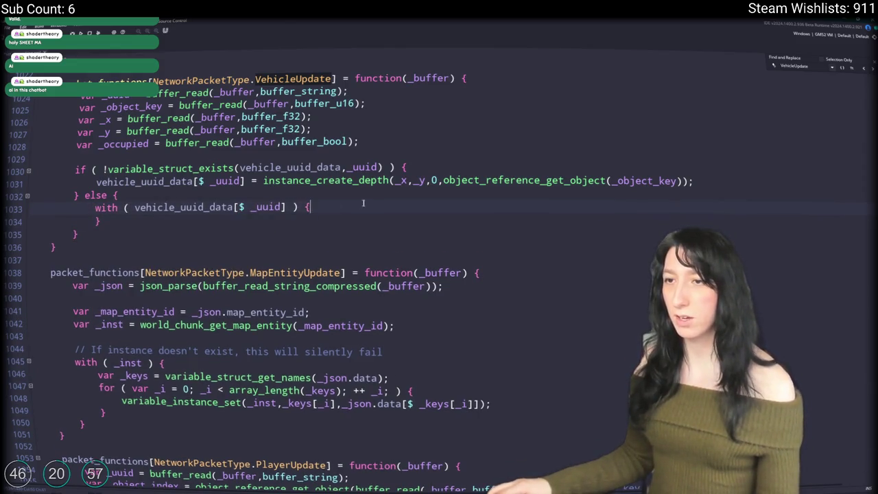
key(Return)
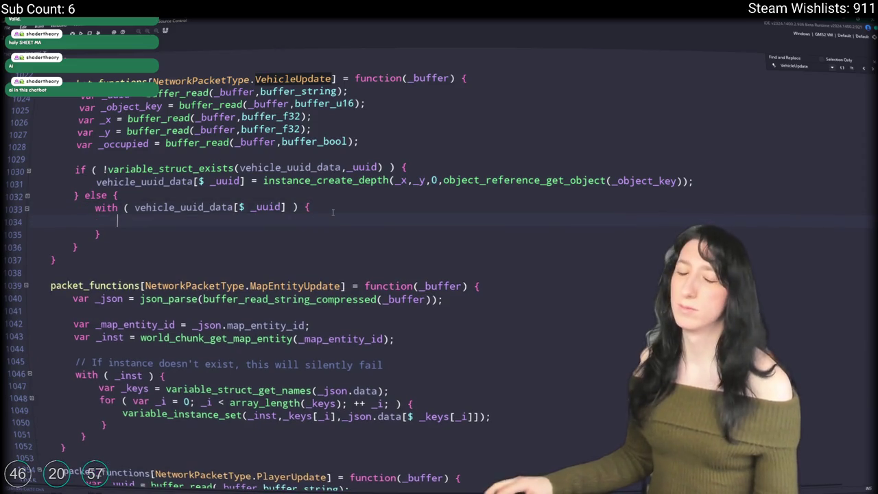
Fill the with block with x = _x, y = _y and occupied = _occupied
click(106, 131)
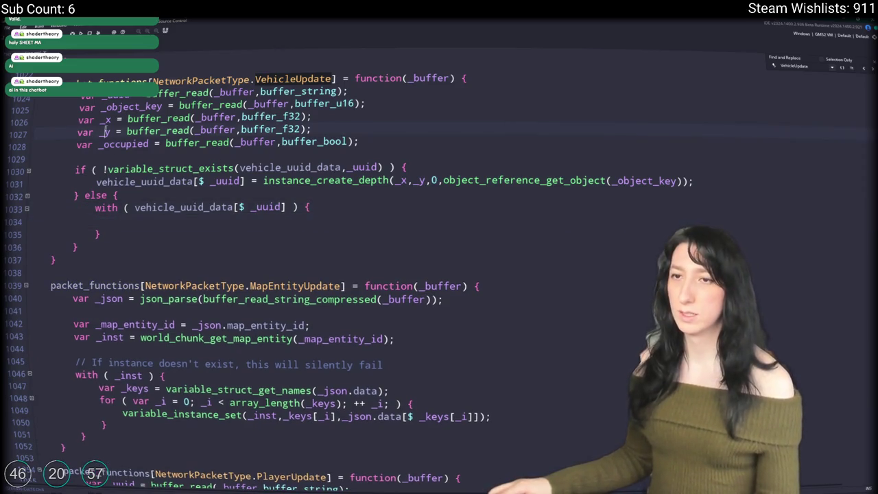
click(155, 218)
text(x = _)
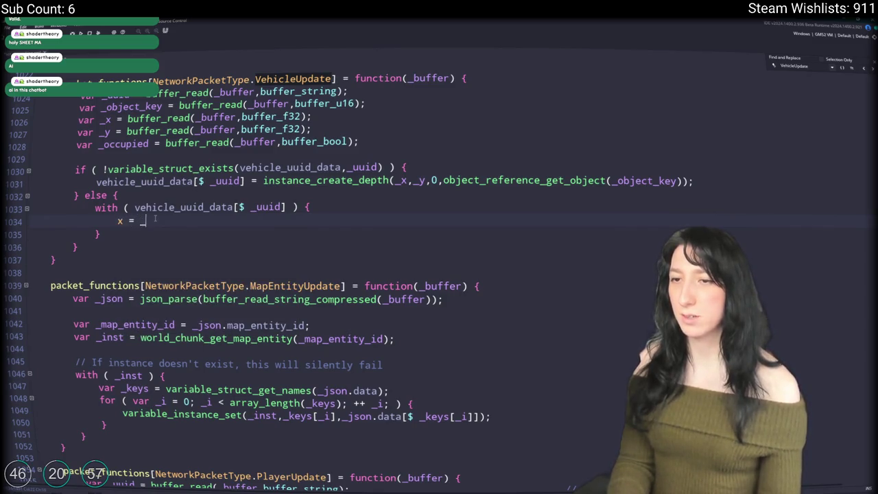
text(x;)
key(ctrl+d)
double_click(149, 235)
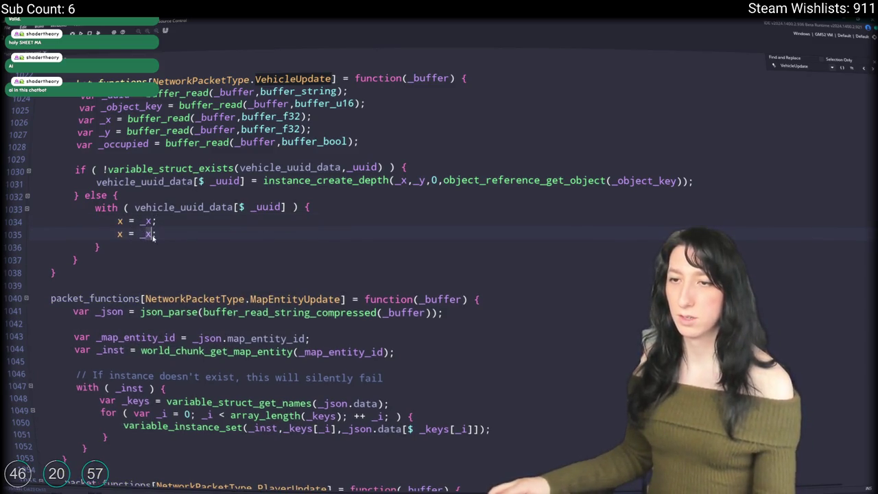
text(yw)
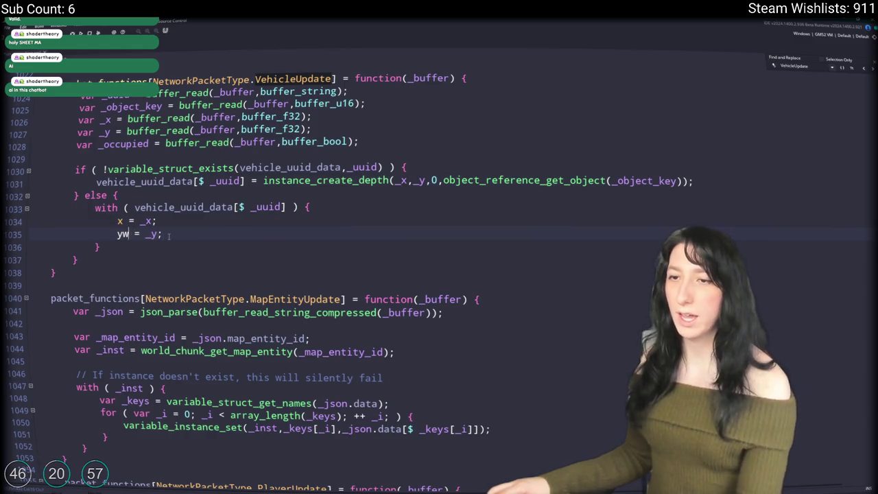
key(Escape)
key(BackSpace)
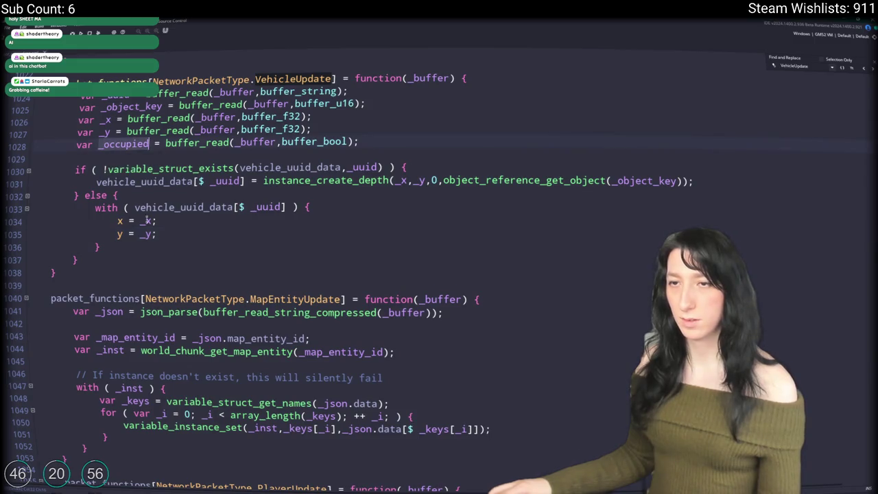
key(ctrl+d)
text(_occupied;)
double_click(120, 247)
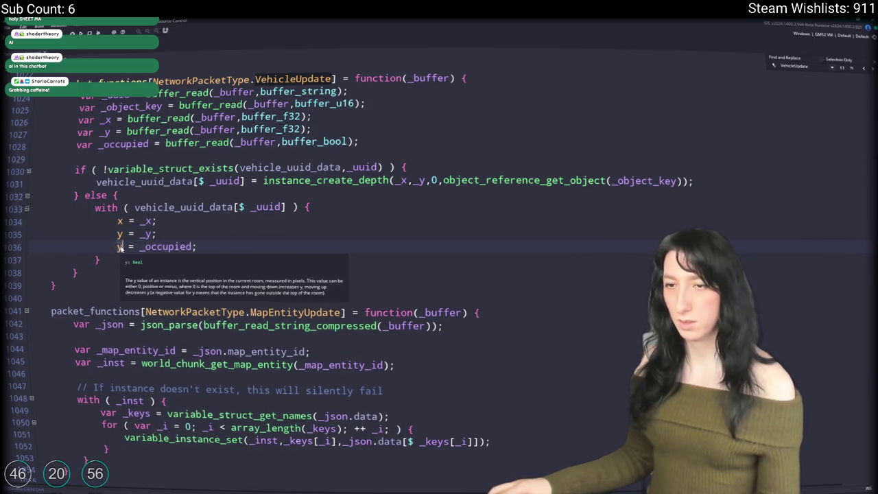
text(occupied)
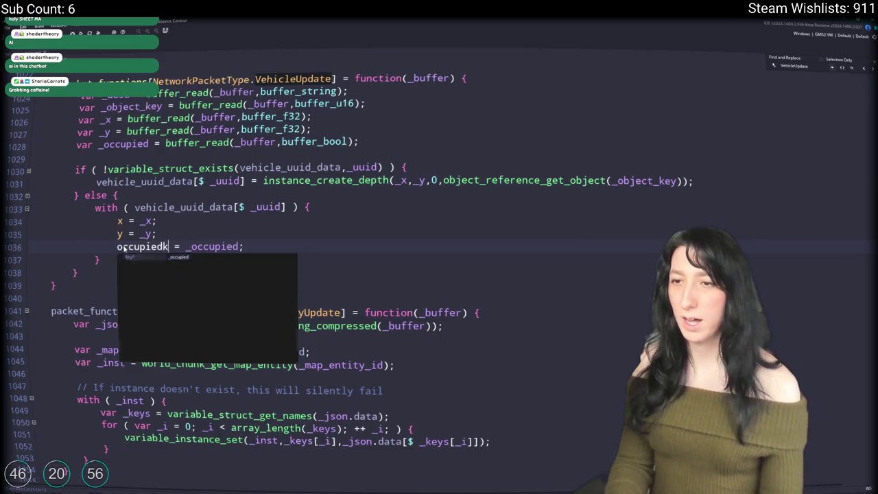
key(ctrl+d)
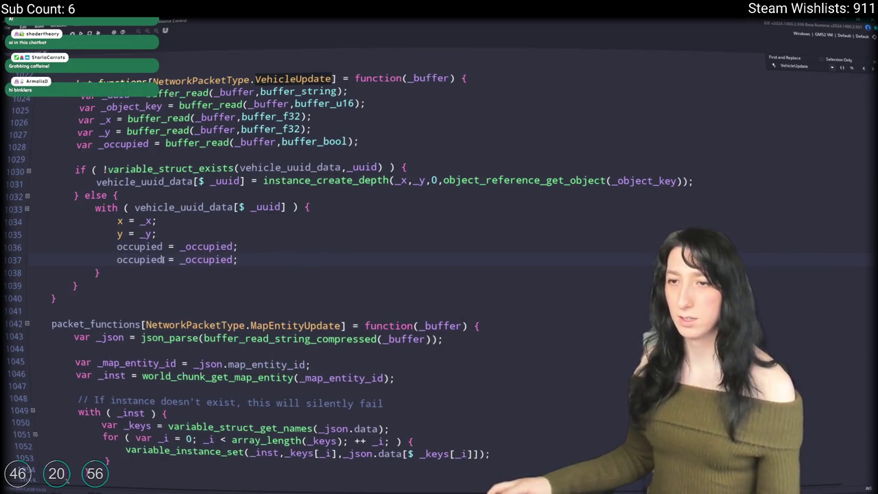
key(ctrl+z)
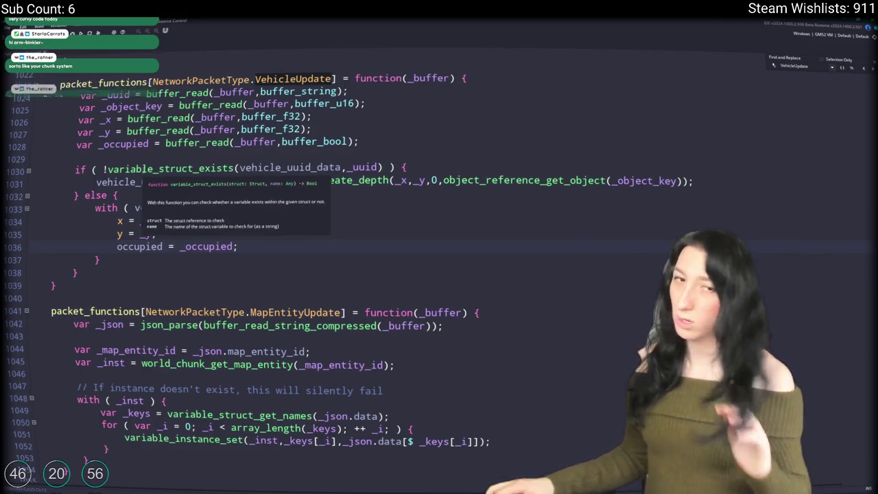
mouse_move(147, 169)
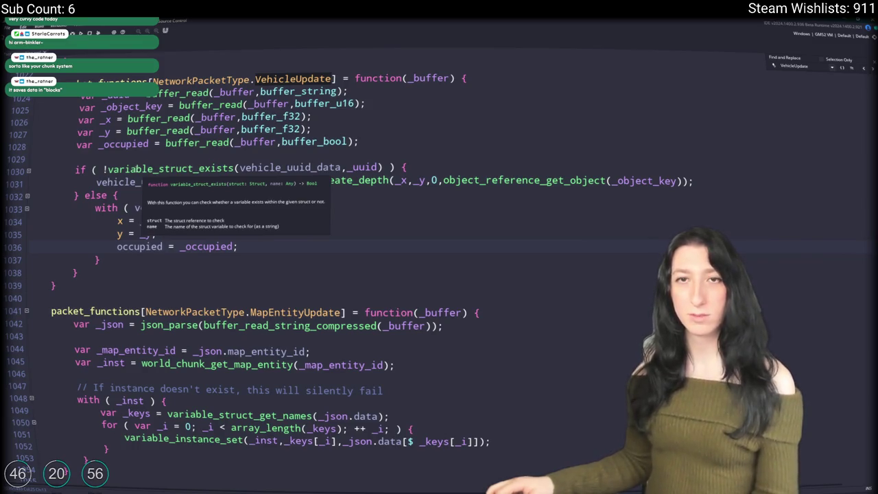
key(Up)
key(Up)
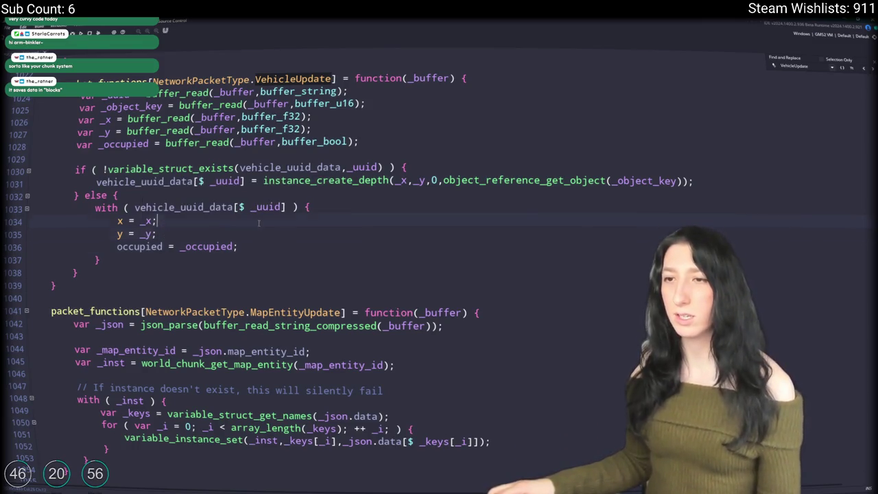
right_click(325, 217)
click(290, 221)
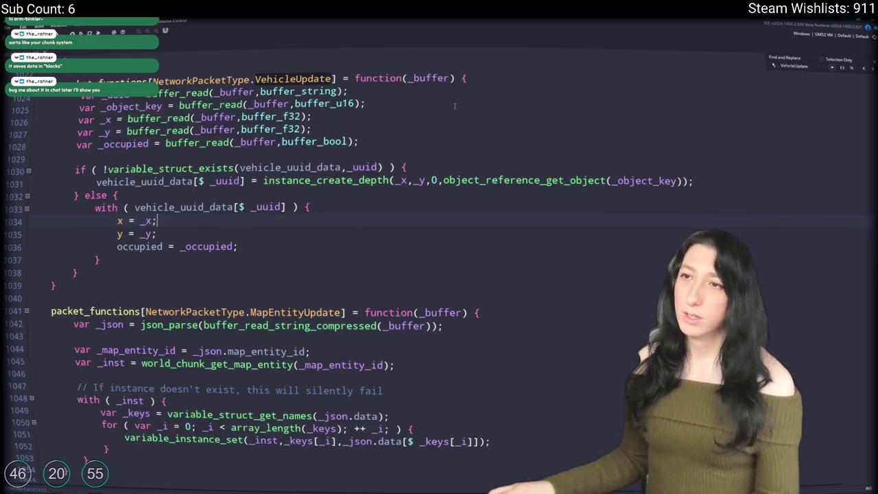
click(312, 130)
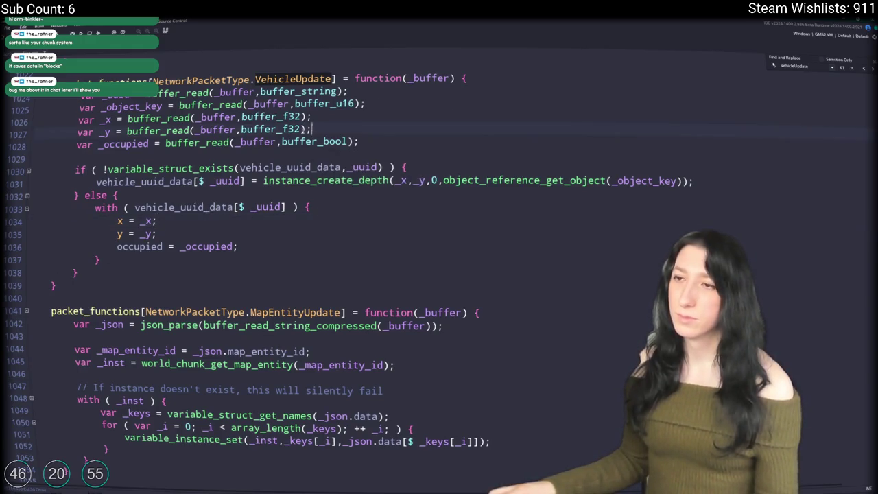
Add buffer_f16 reads for _move_vector_x and _move_vector_y below the _y read
key(ctrl+d)
key(BackSpace)
text(move_)
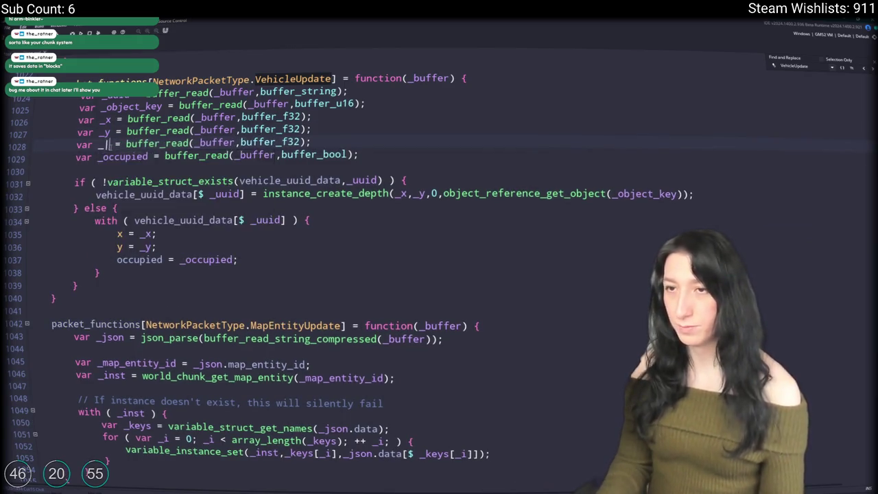
text(vector_)
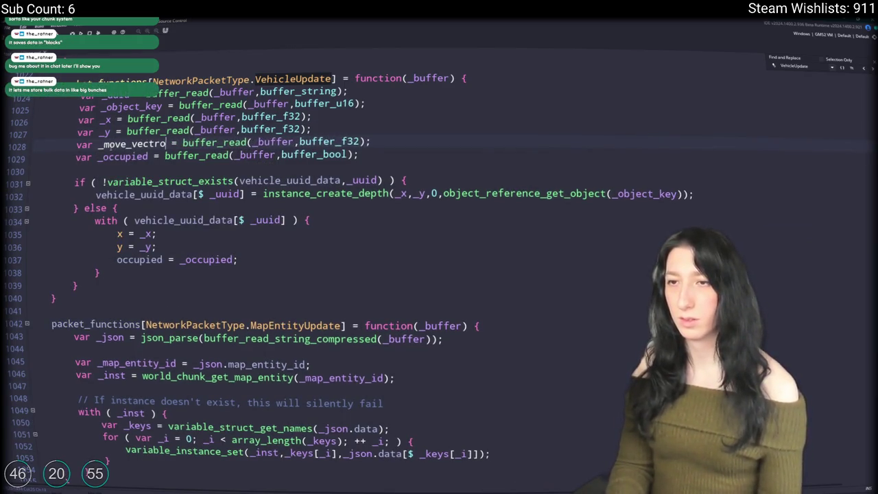
text(x)
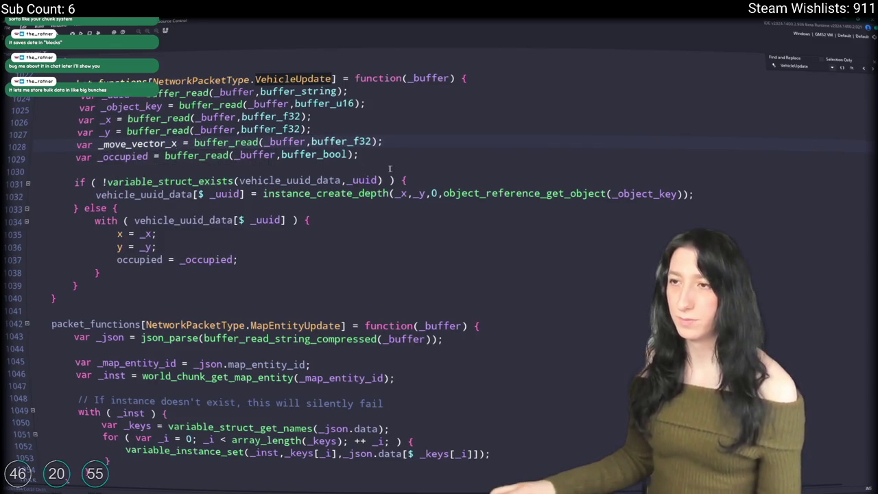
click(416, 139)
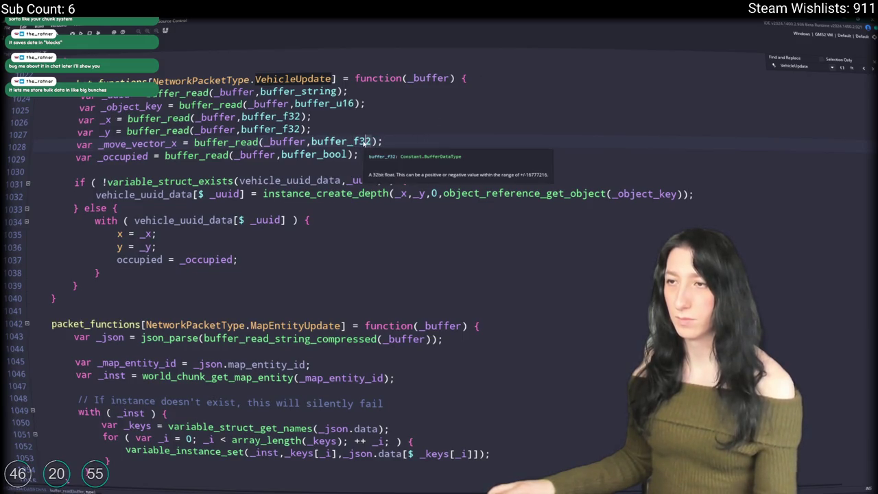
drag(361, 142, 371, 142)
text(88)
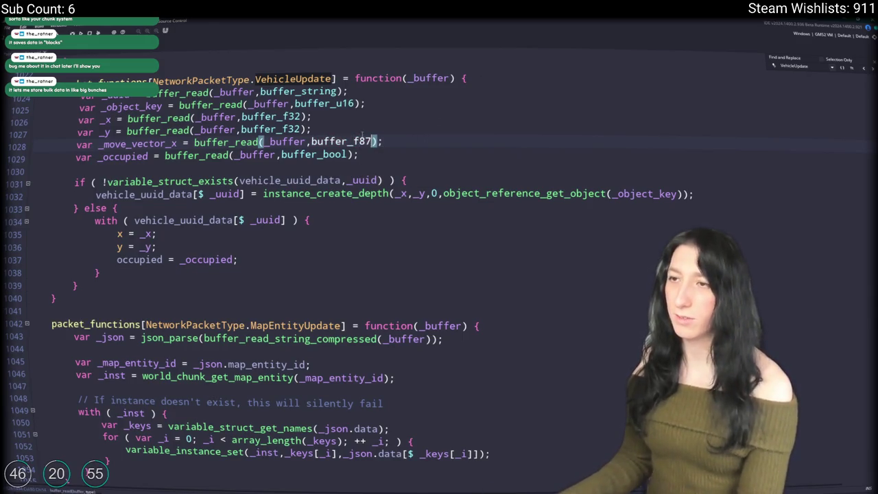
key(BackSpace)
key(BackSpace)
text(16)
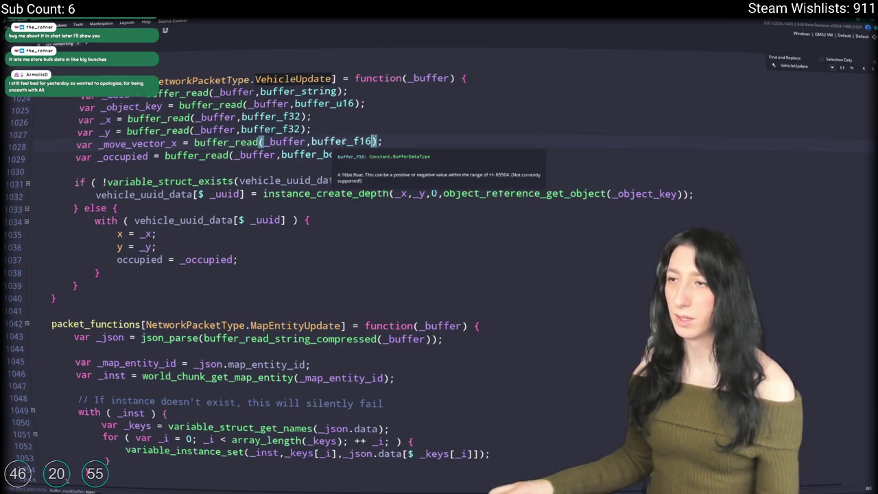
key(ctrl+d)
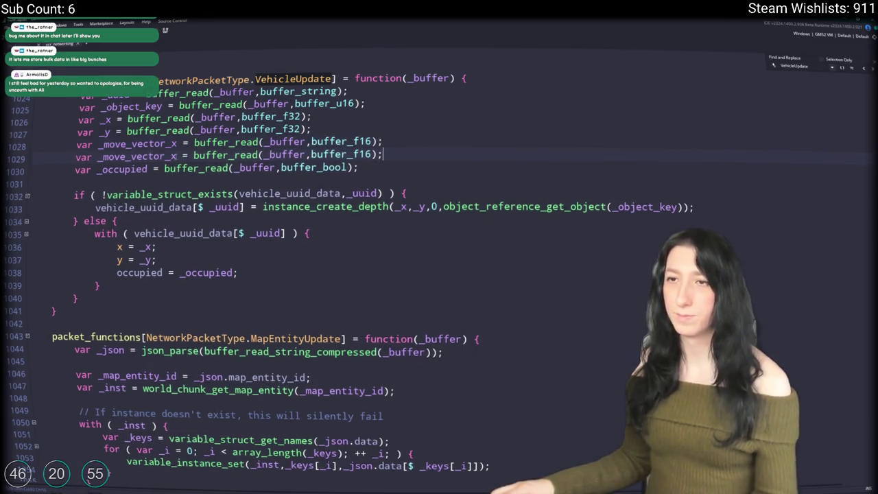
click(173, 157)
key(BackSpace)
text(y)
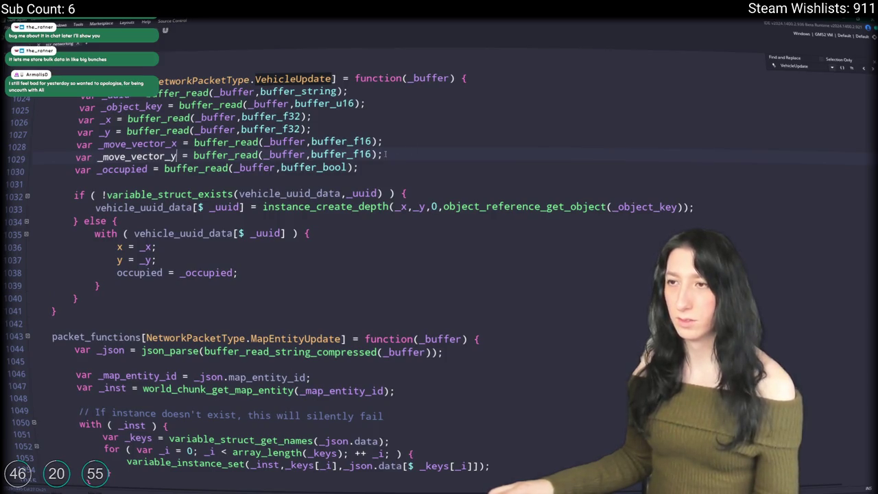
Assign move_vector.x = _move_vector_x and move_vector.y = _move_vector_y inside the with block
click(151, 156)
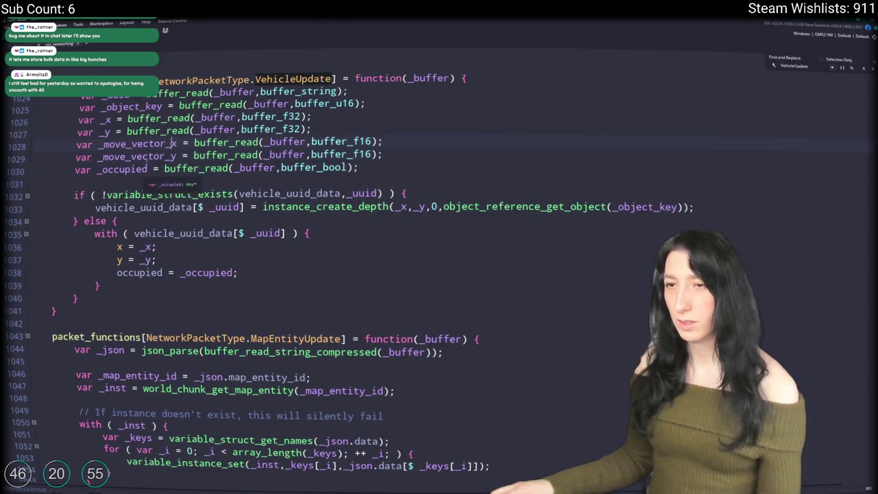
double_click(165, 144)
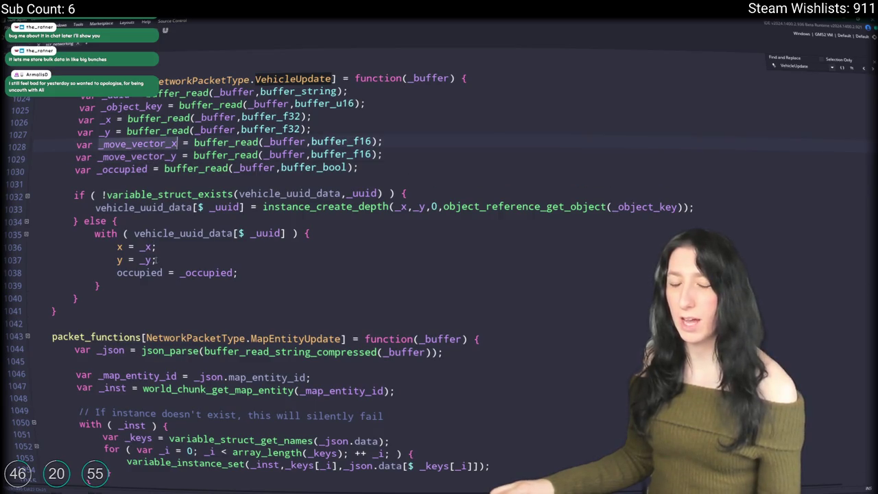
key(ctrl+c)
click(156, 260)
key(ctrl+d)
double_click(146, 272)
key(ctrl+v)
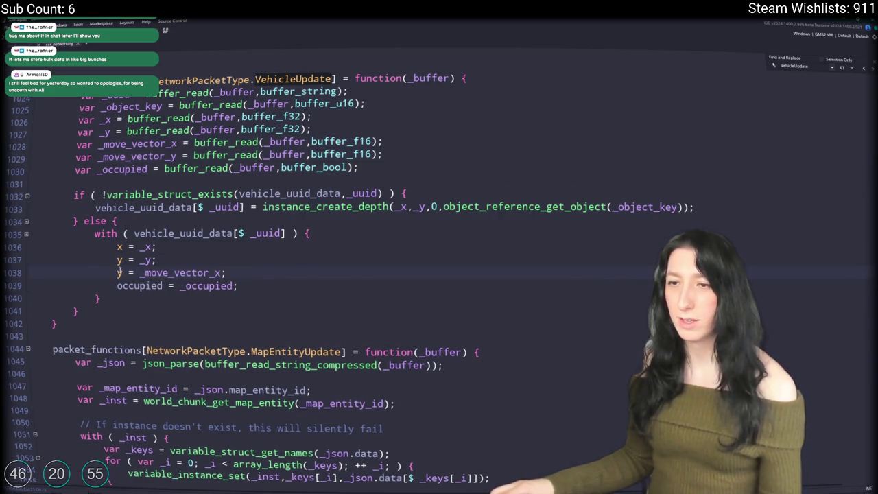
double_click(119, 273)
text(move)
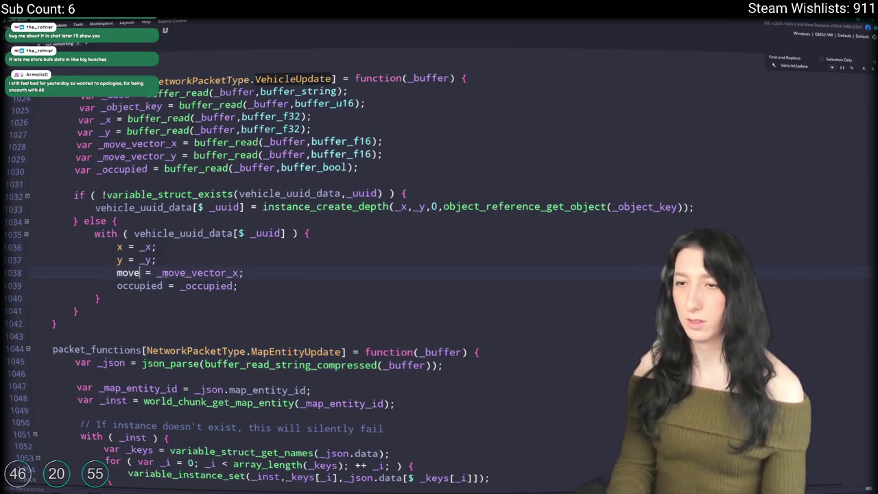
text(_vector.x)
key(End)
key(ctrl+d)
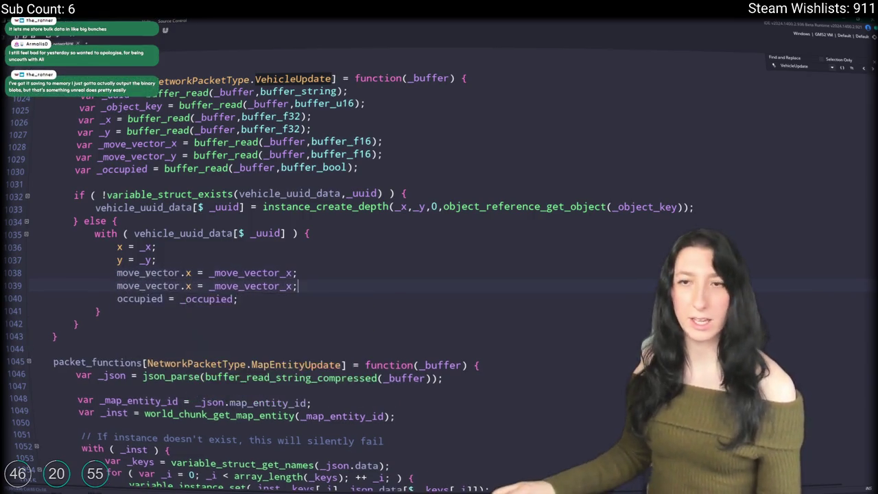
double_click(187, 286)
text(y)
double_click(292, 286)
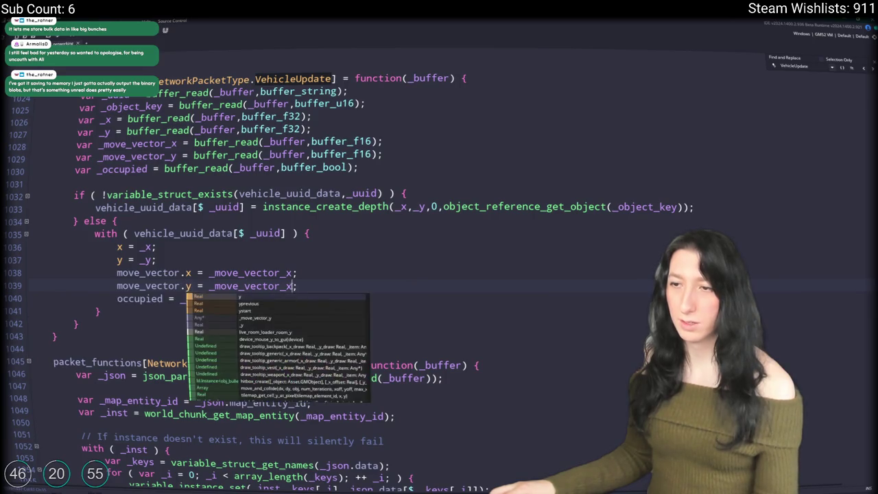
text(y)
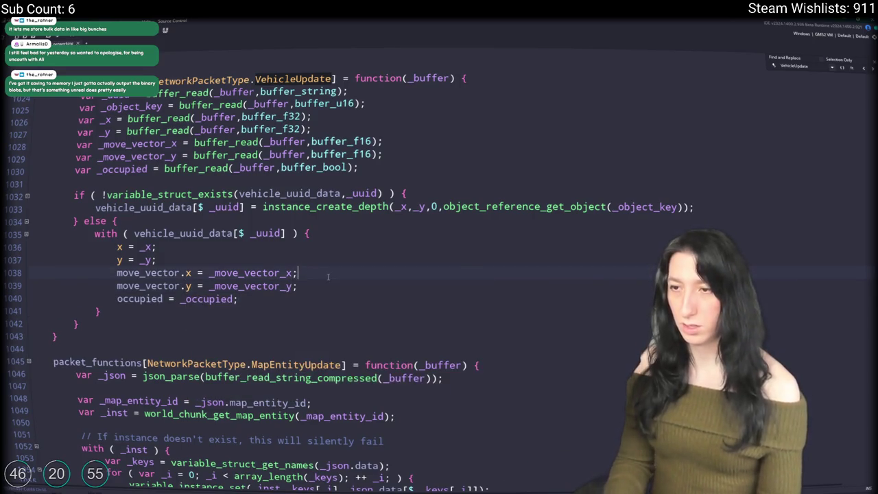
key(ctrl+f)
text(update)
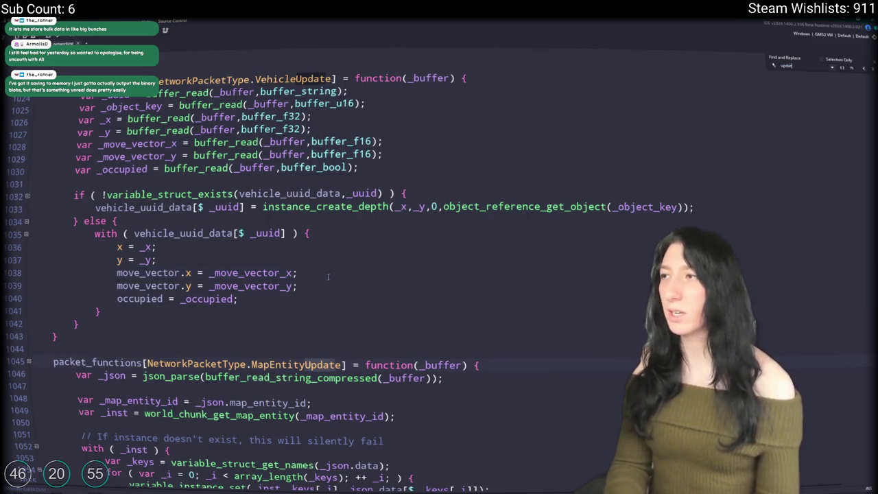
key(Return)
text(playerupd)
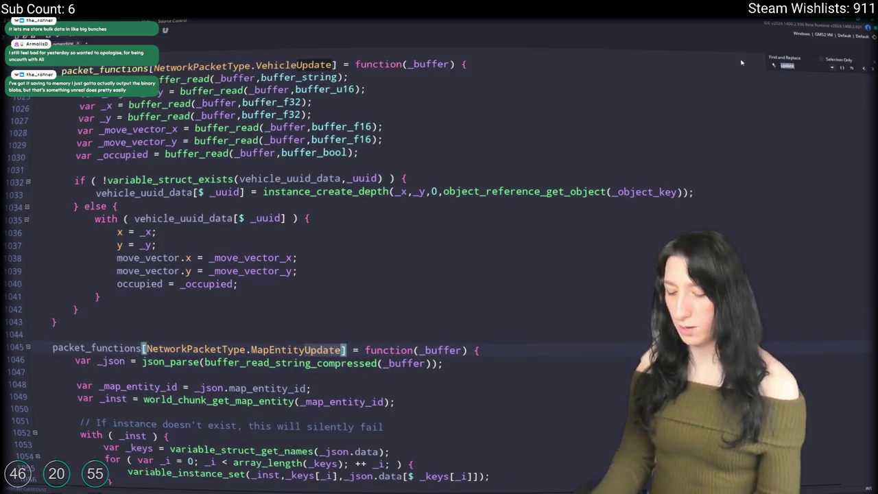
scroll(703, 101, down, 6)
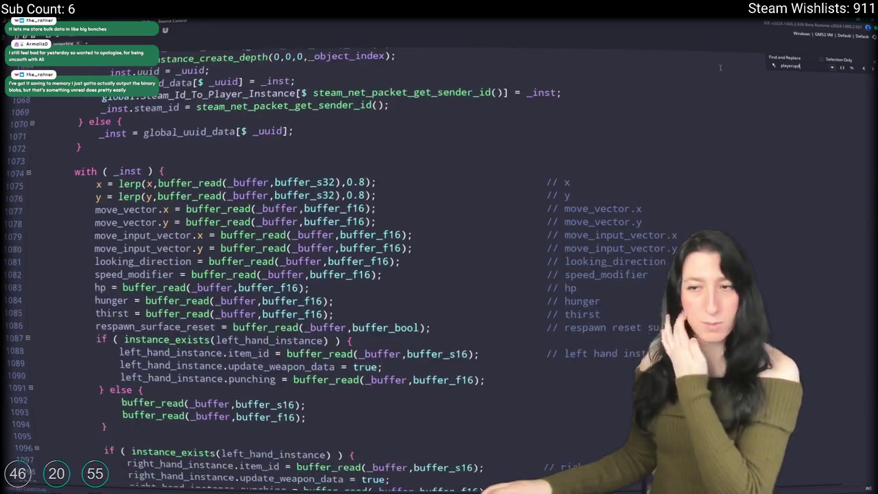
scroll(703, 101, down, 5)
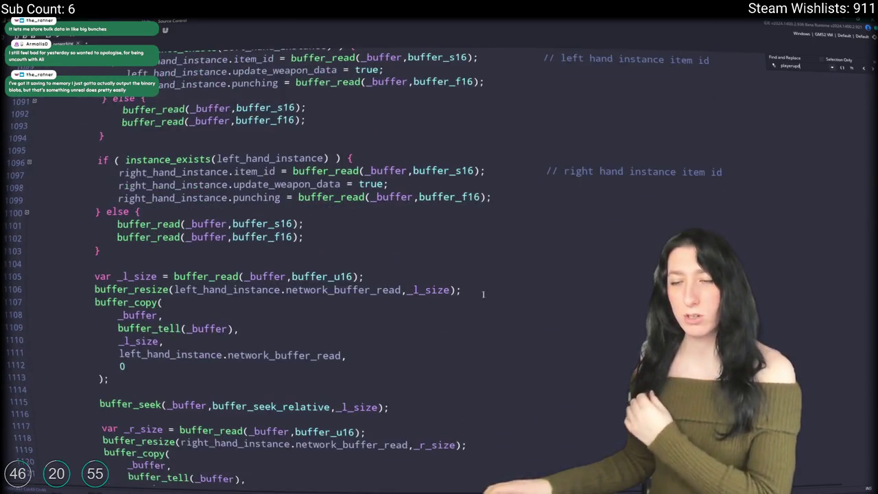
scroll(223, 236, up, 6)
double_click(179, 147)
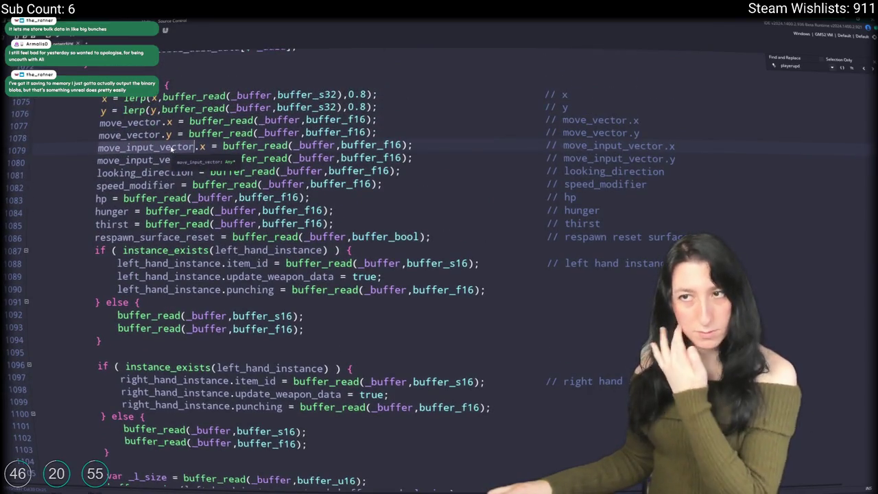
scroll(172, 148, down, 2)
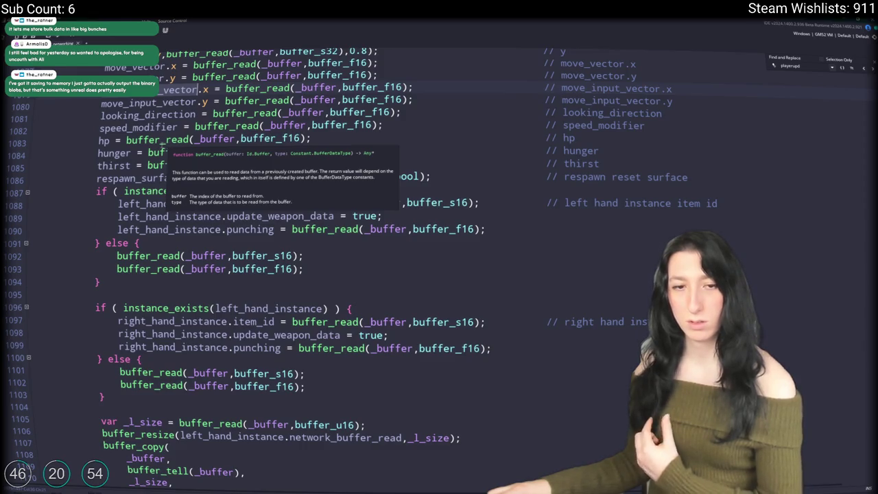
scroll(163, 141, down, 8)
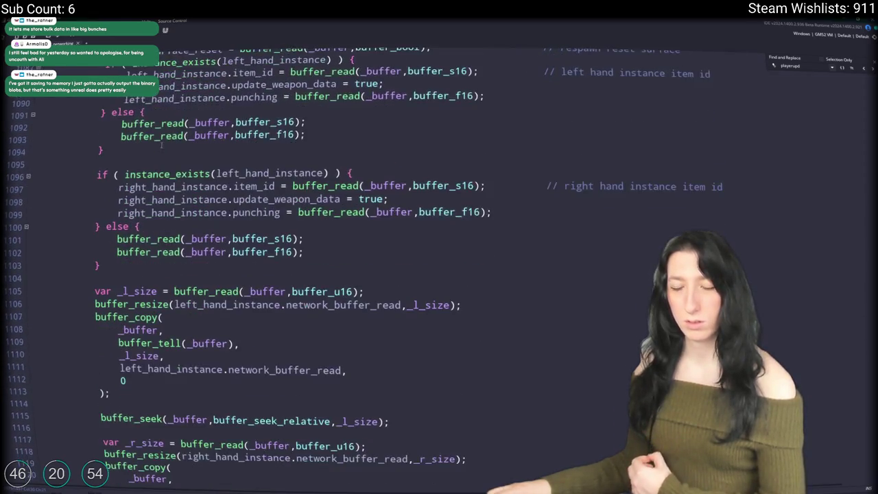
scroll(190, 131, up, 9)
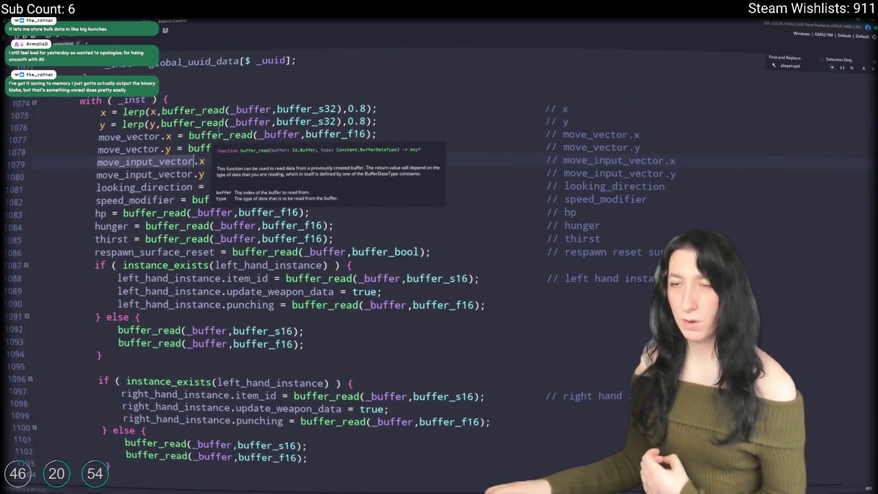
scroll(220, 129, up, 1)
click(373, 153)
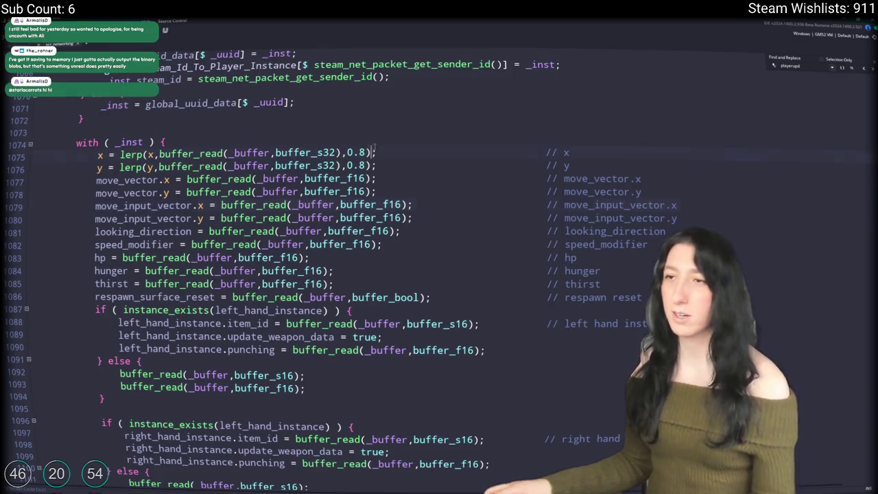
key(ctrl+z)
key(ctrl+z)
key(ctrl+z)
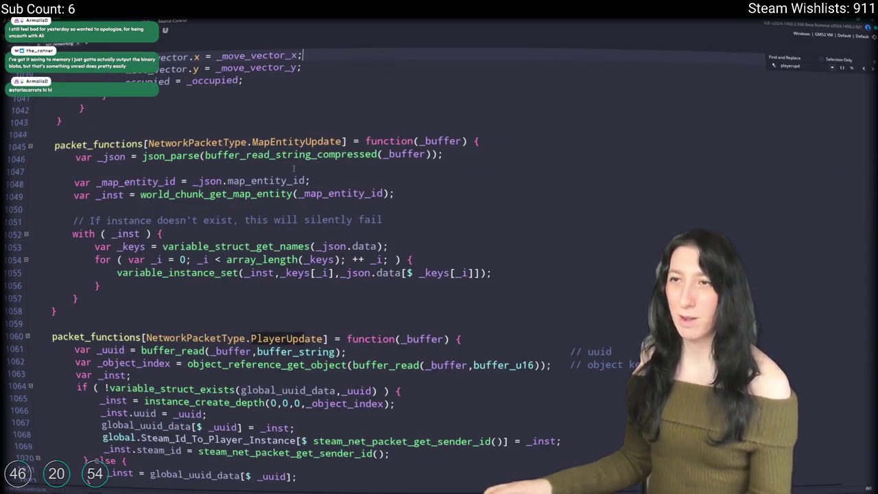
Change the x assignment to x = lerp(x, _x, 0.8)
scroll(293, 168, up, 4)
text(,0.8))
click(140, 189)
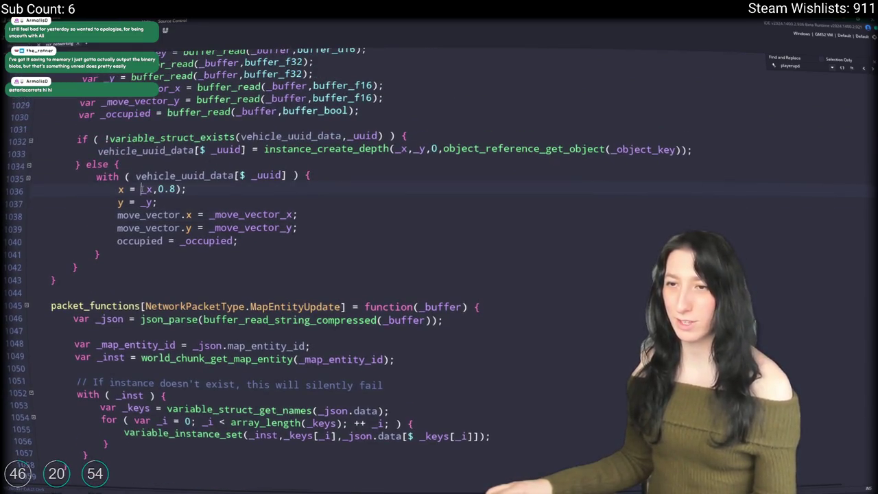
text(lerp()
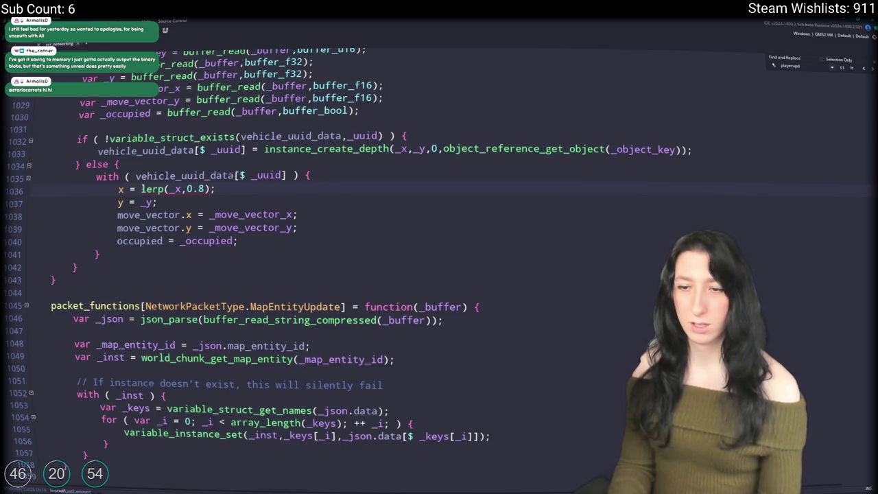
text(x,)
key(End)
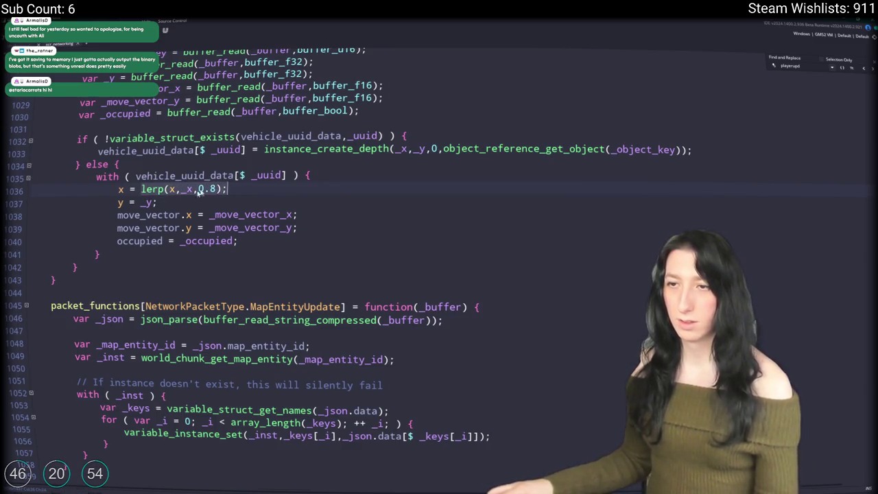
Change the y assignment to y = lerp(y, _y, 0.8), matching the x line
key(Down)
key(BackSpace)
key(BackSpace)
key(BackSpace)
key(ctrl+v)
click(176, 202)
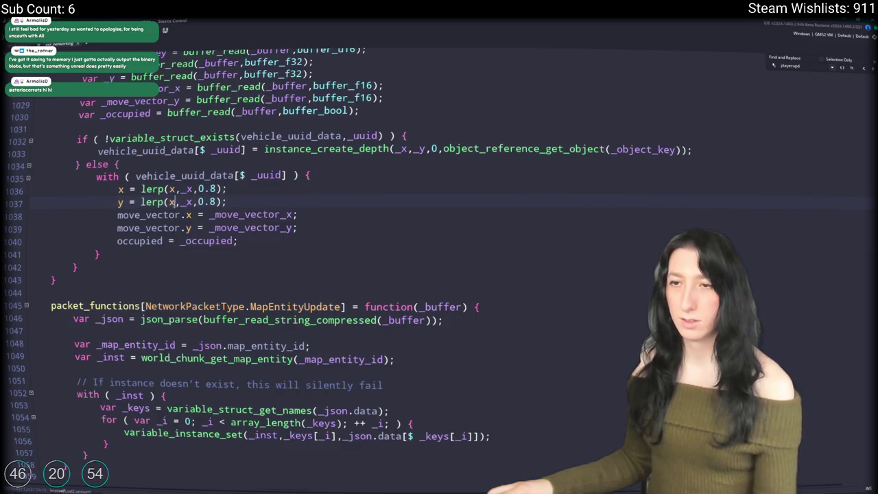
key(BackSpace)
text(y)
key(Right)
key(Right)
key(Delete)
text(y)
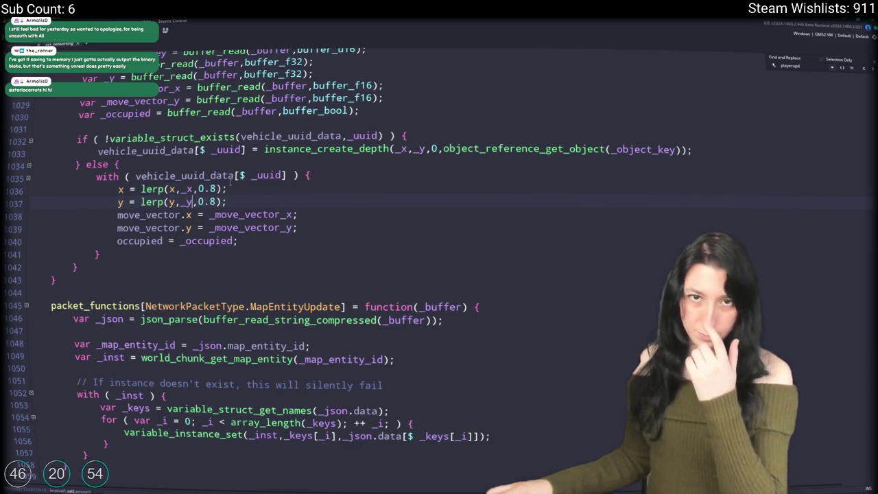
click(294, 184)
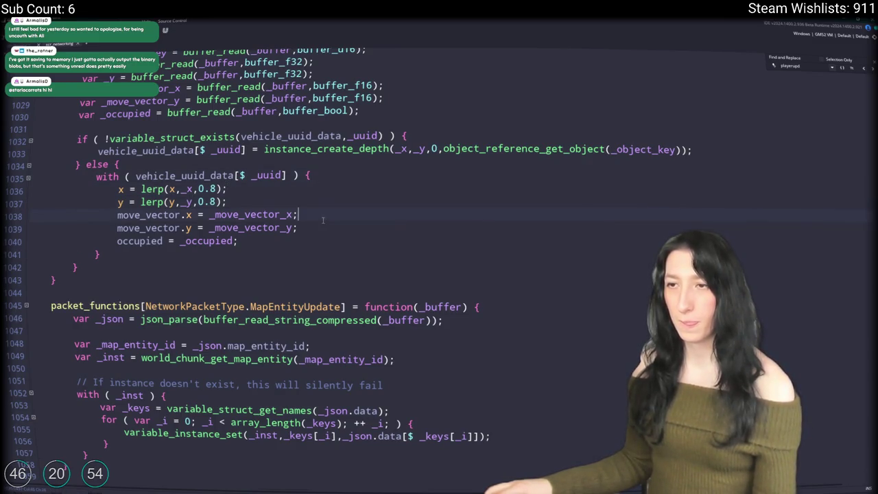
key(shift+Down)
scroll(388, 82, up, 1)
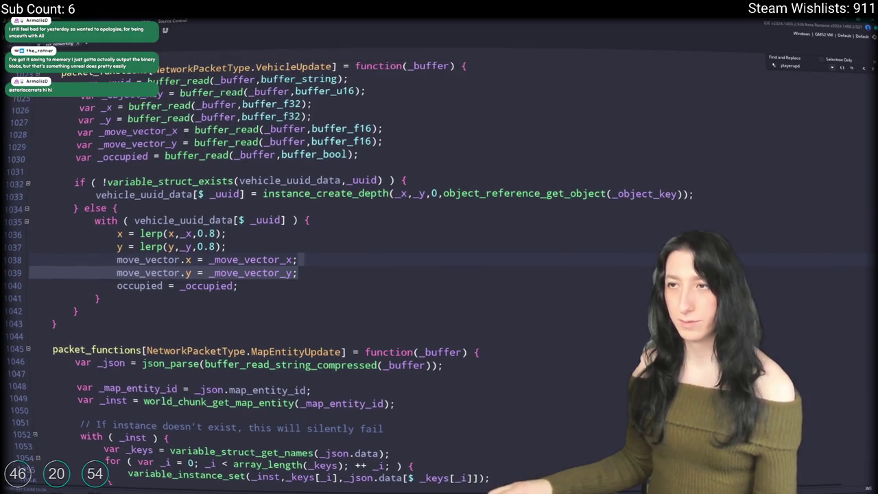
click(395, 126)
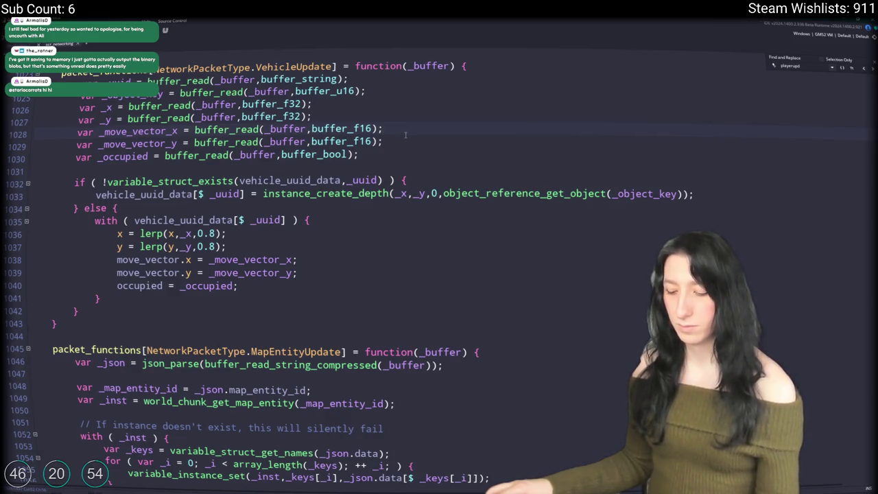
scroll(346, 126, up, 1)
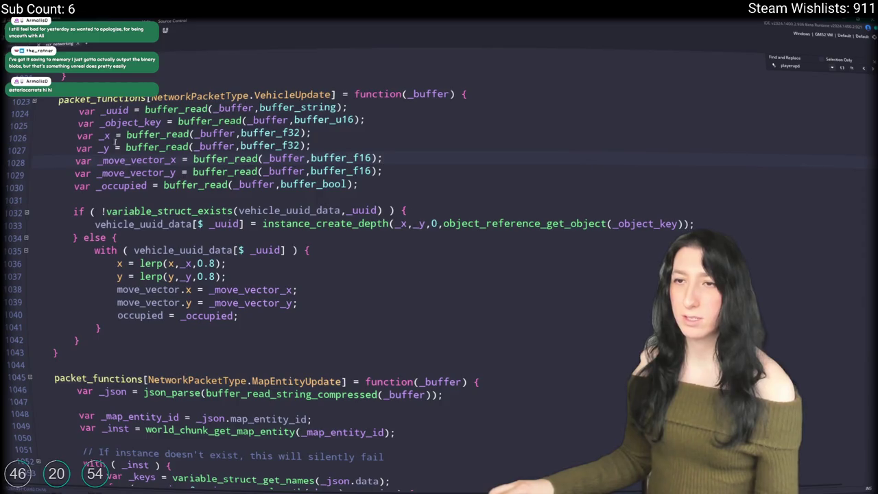
Search for VehicleUpdate to reach the network_update_vehicle writer
double_click(295, 94)
key(ctrl+f)
key(Return)
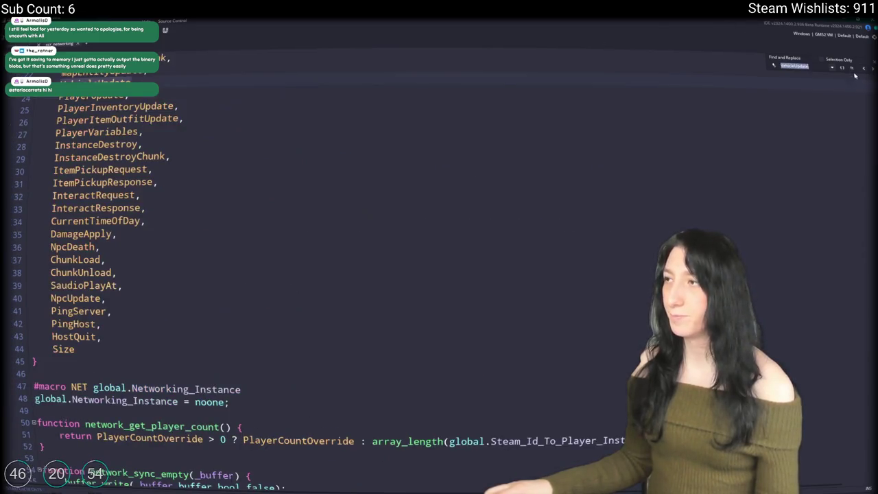
click(865, 68)
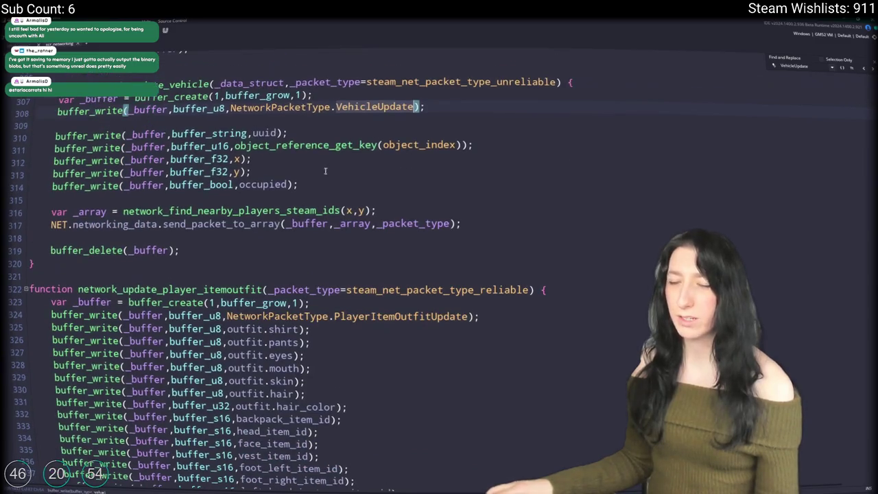
Add buffer_f16 writes of move_vector.x and move_vector.y after the x/y writes, then return to the reader
drag(54, 159, 252, 172)
key(ctrl+d)
click(233, 185)
key(BackSpace)
key(BackSpace)
key(BackSpace)
text(16,y);)
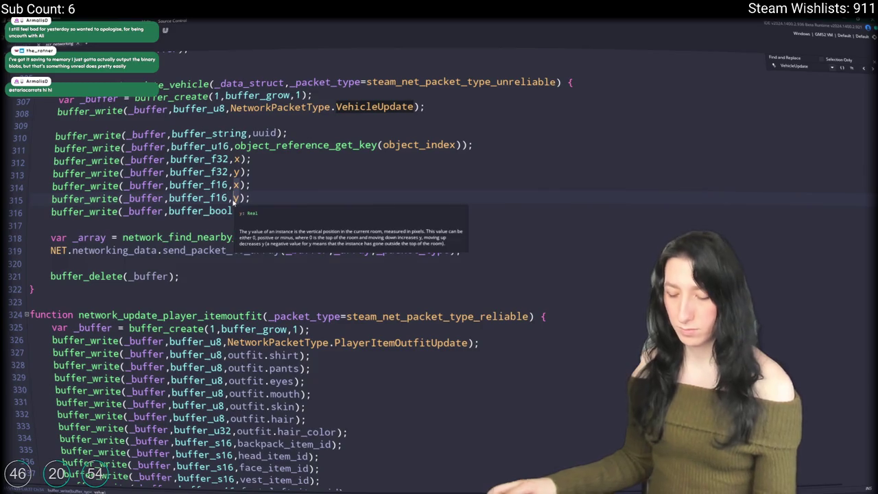
key(BackSpace)
text(move_input_)
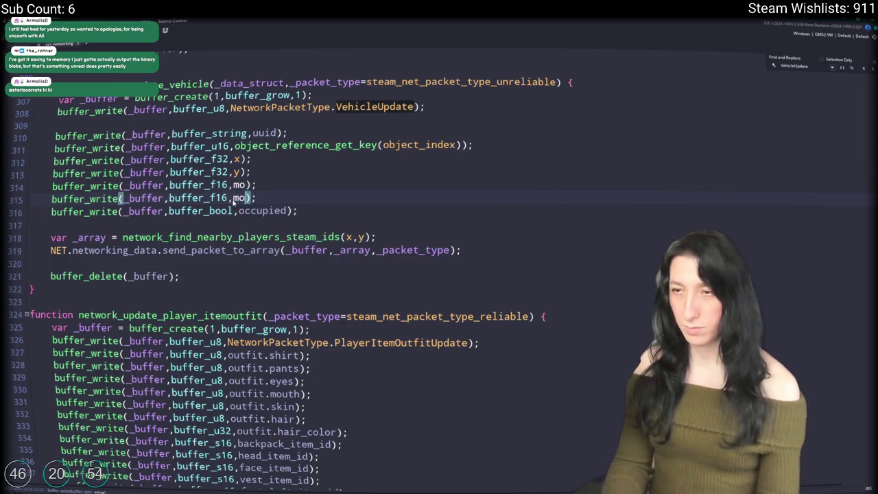
key(BackSpace)
key(BackSpace)
key(BackSpace)
key(BackSpace)
key(BackSpace)
key(BackSpace)
text(vector.x)
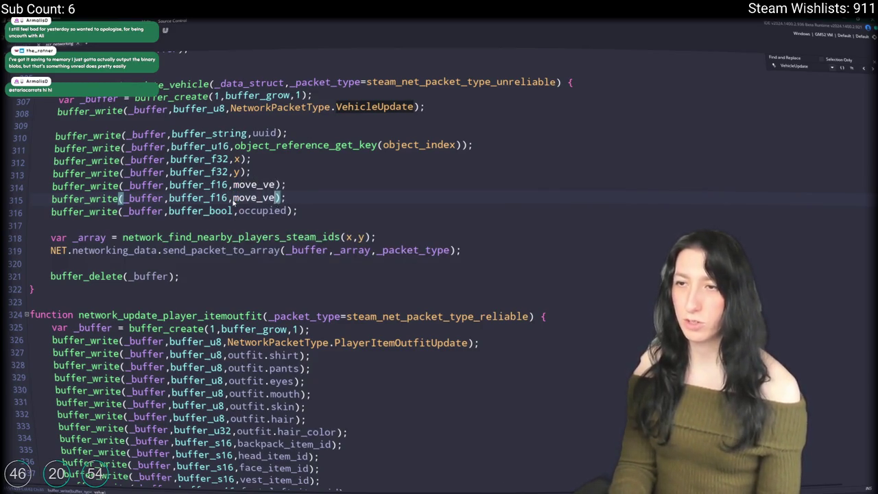
key(BackSpace)
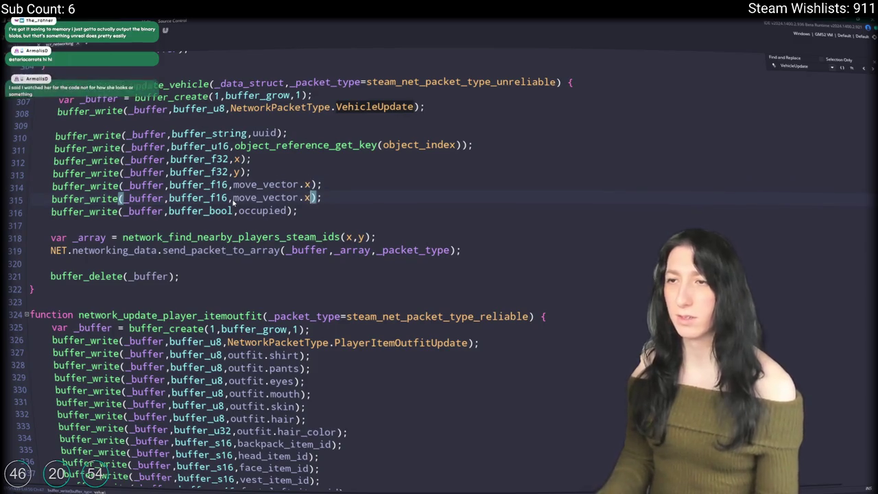
text(y)
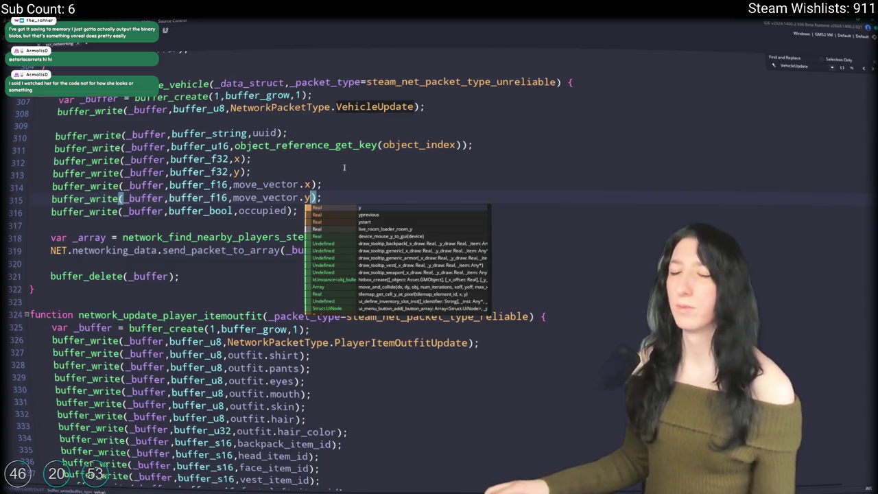
click(401, 170)
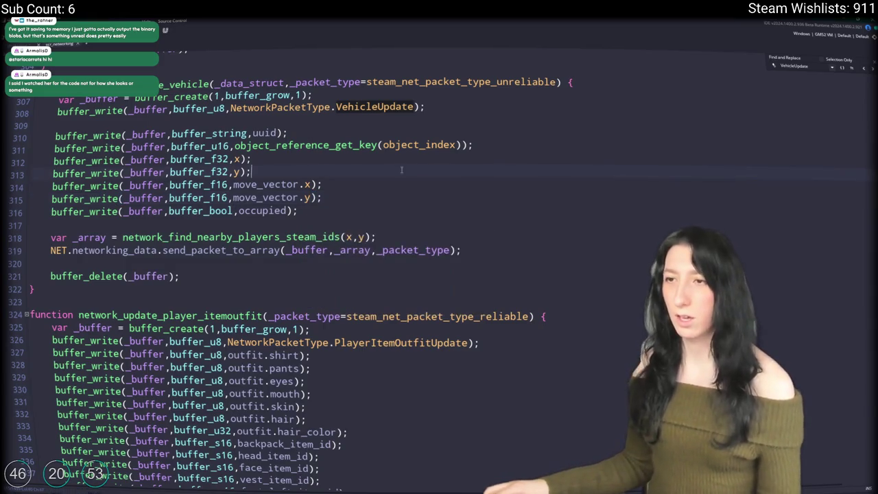
click(865, 70)
click(865, 71)
click(865, 71)
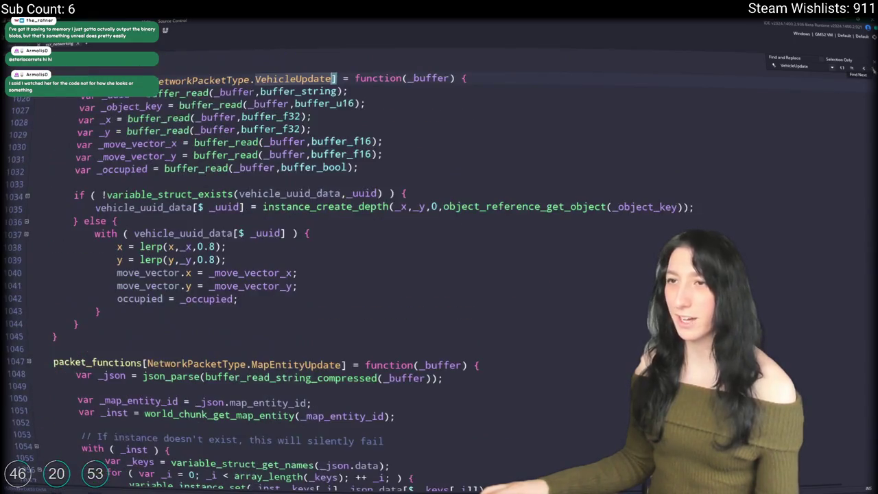
Close Find and Replace and search Windows for 'ste' to find Steam
key(Escape)
click(702, 126)
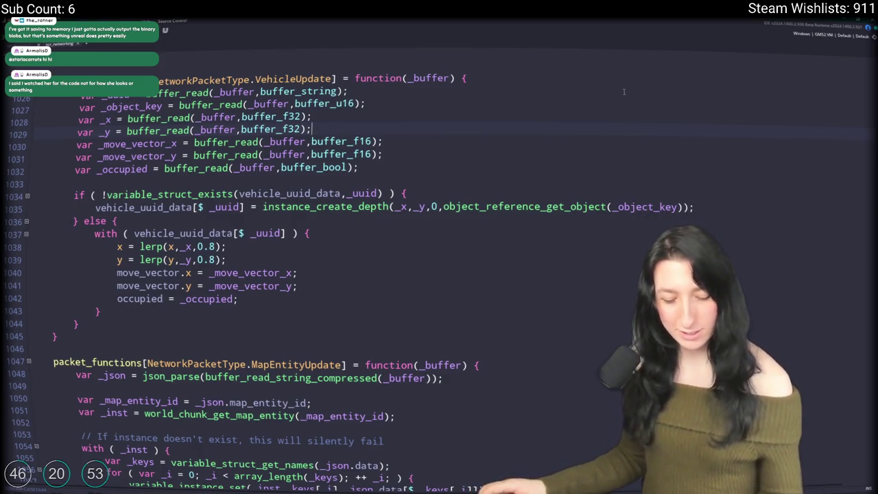
click(458, 141)
scroll(459, 140, up, 1)
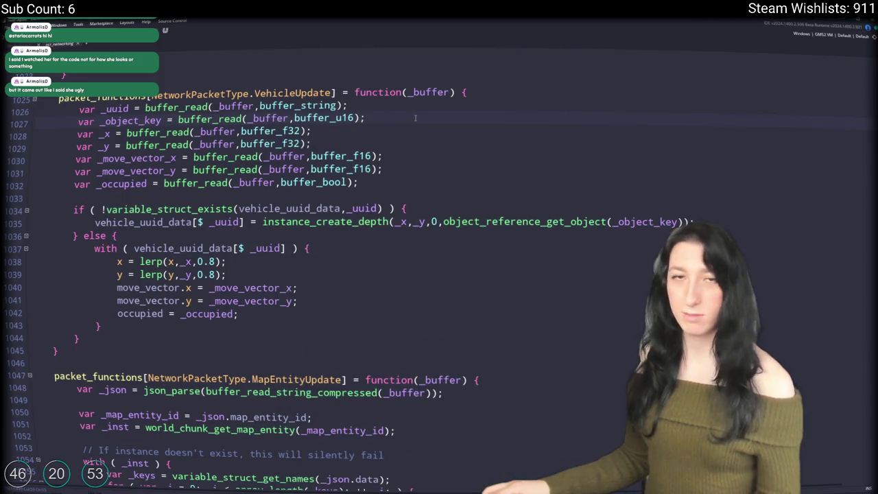
key(super)
text(ste)
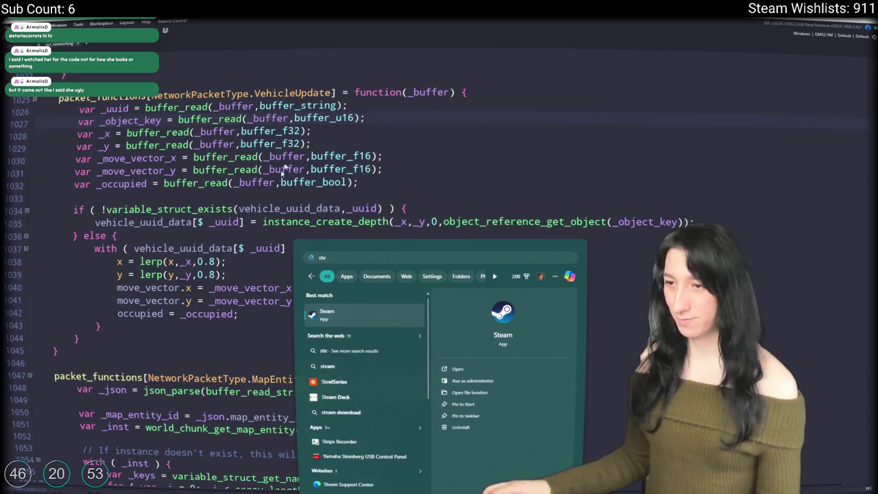
Launch Steam, then scroll the networking script to the top showing #macro BuildIsOffline
key(Return)
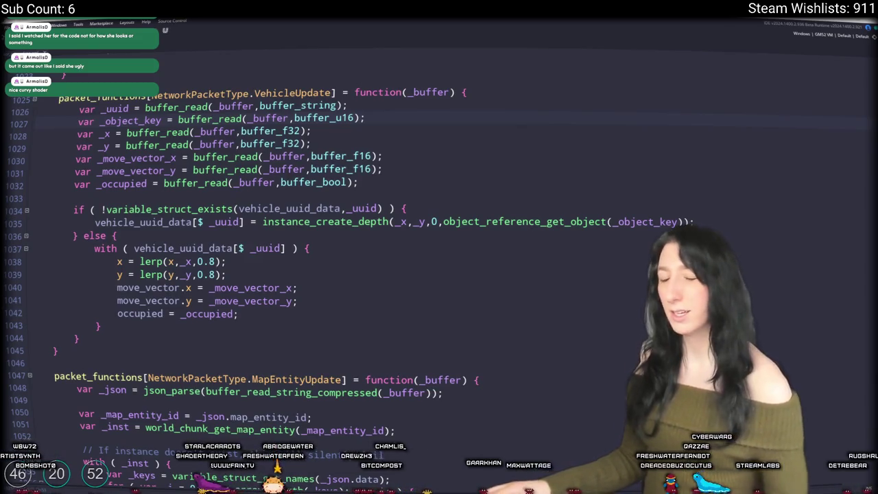
scroll(428, 170, down, 1)
click(428, 169)
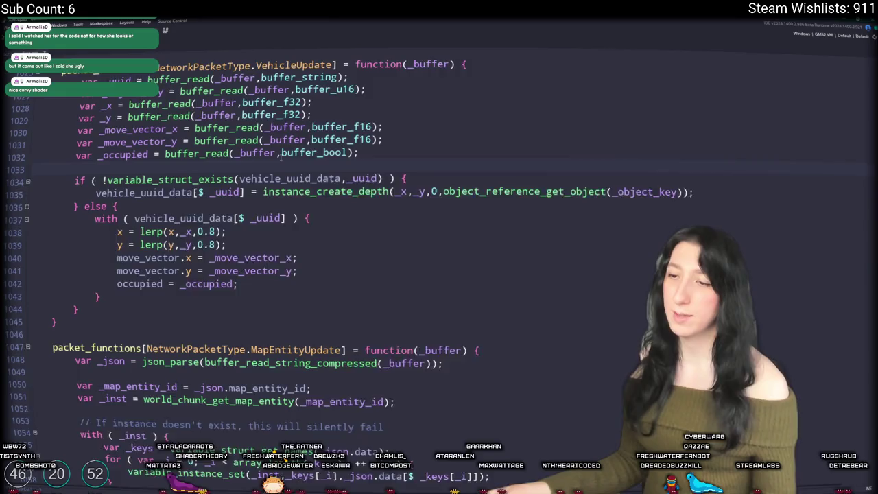
scroll(429, 170, up, 1)
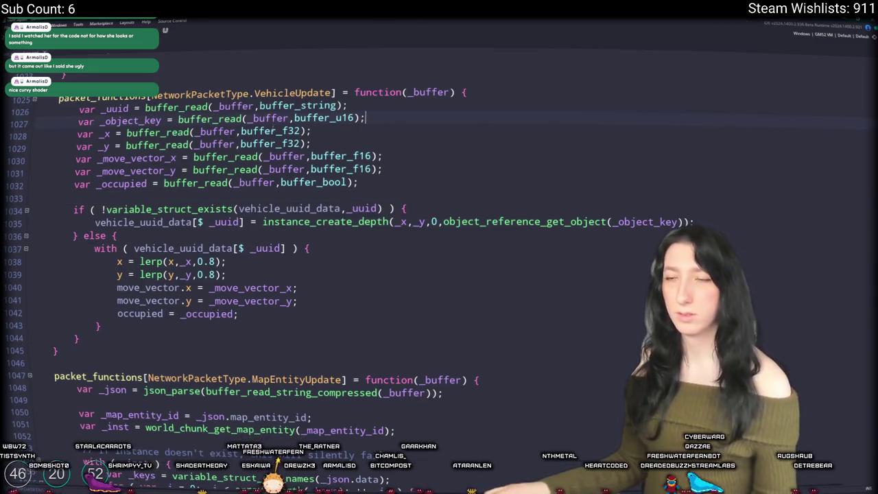
scroll(391, 148, up, 1)
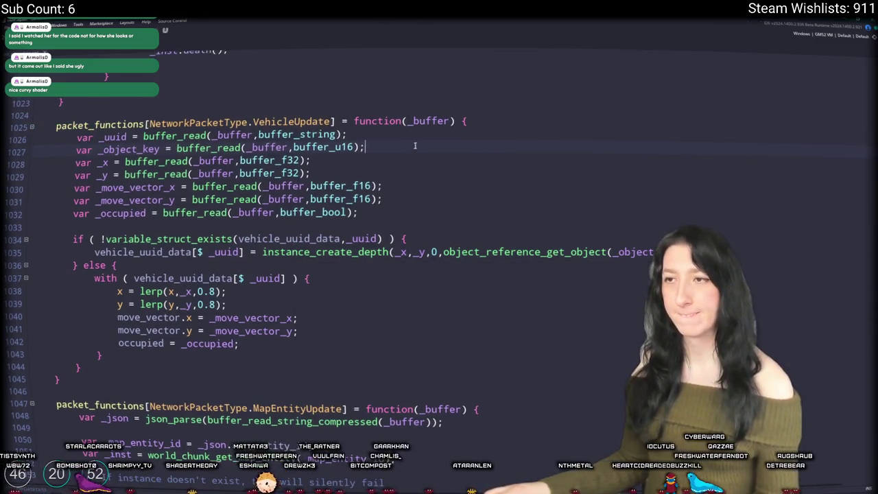
scroll(219, 253, up, 2)
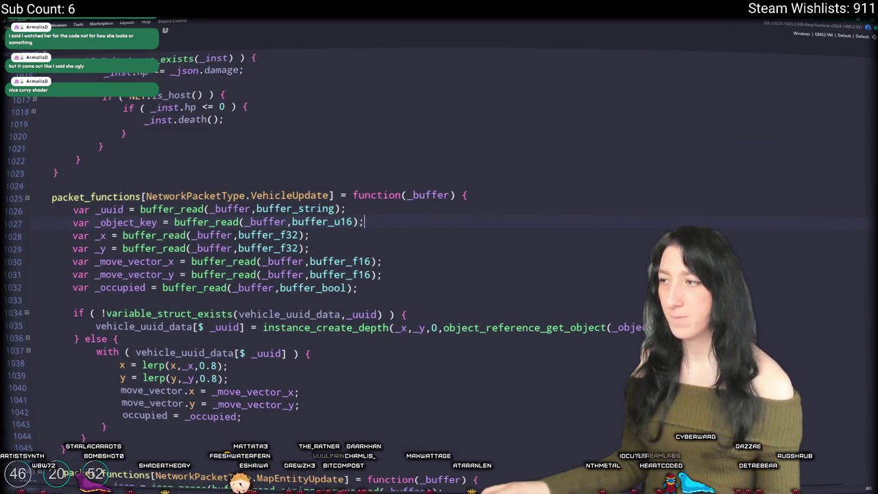
drag(845, 329, 846, 48)
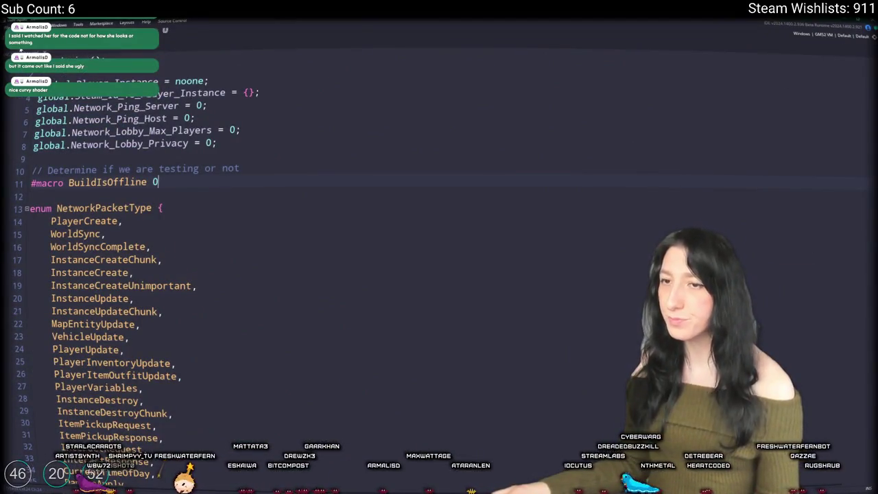
key(ctrl+w)
key(ctrl+t)
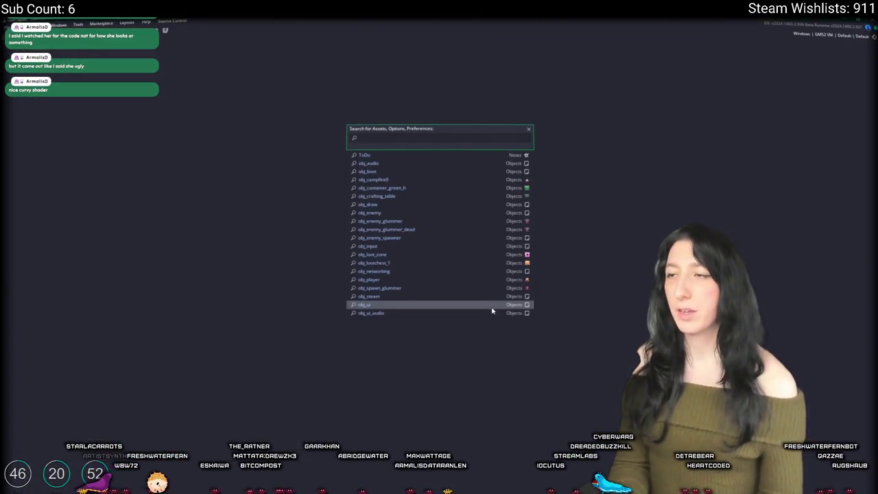
scroll(492, 310, down, 5)
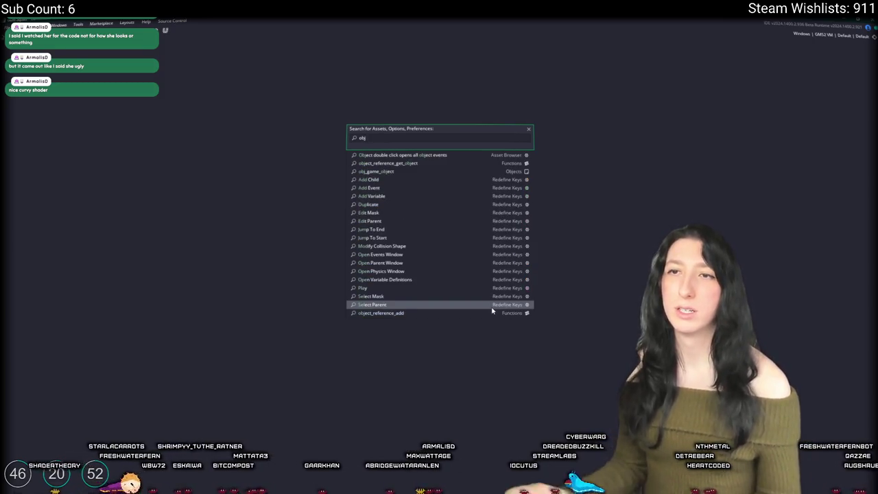
click(59, 52)
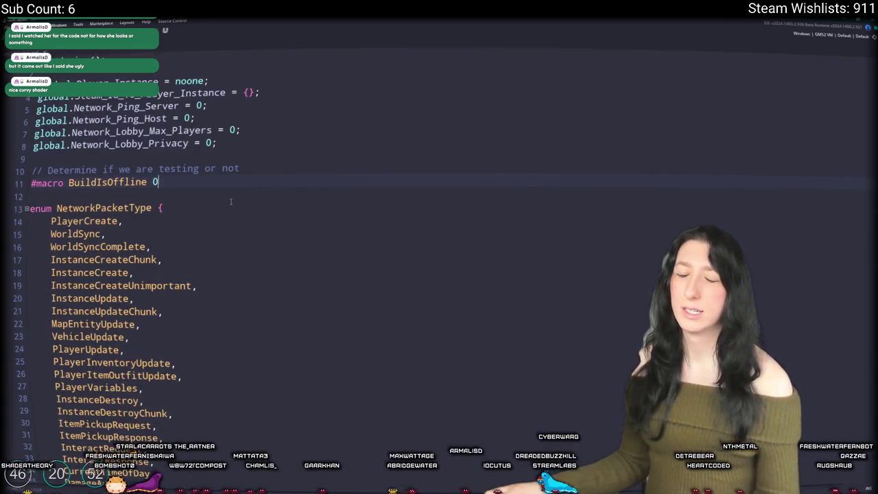
scroll(230, 201, down, 13)
scroll(272, 300, down, 3)
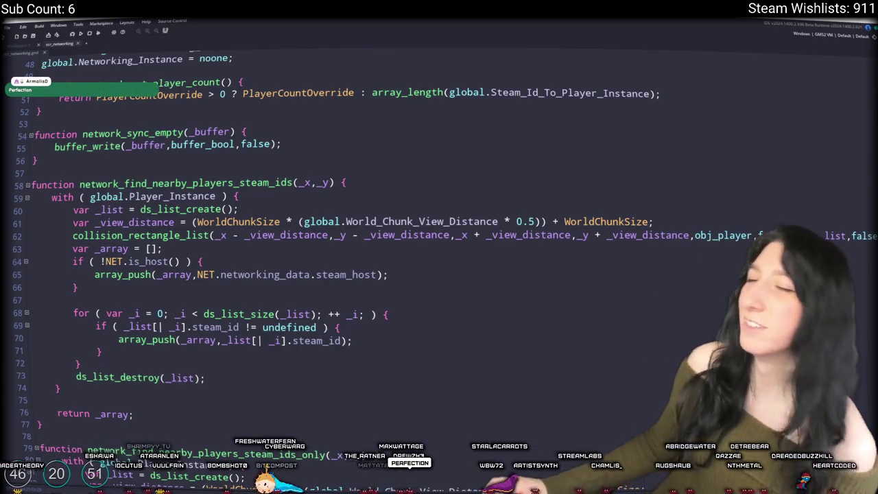
click(451, 180)
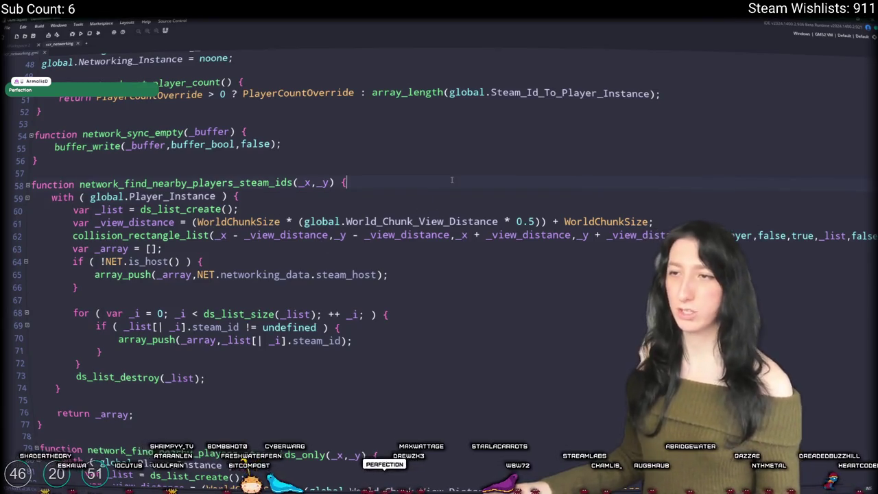
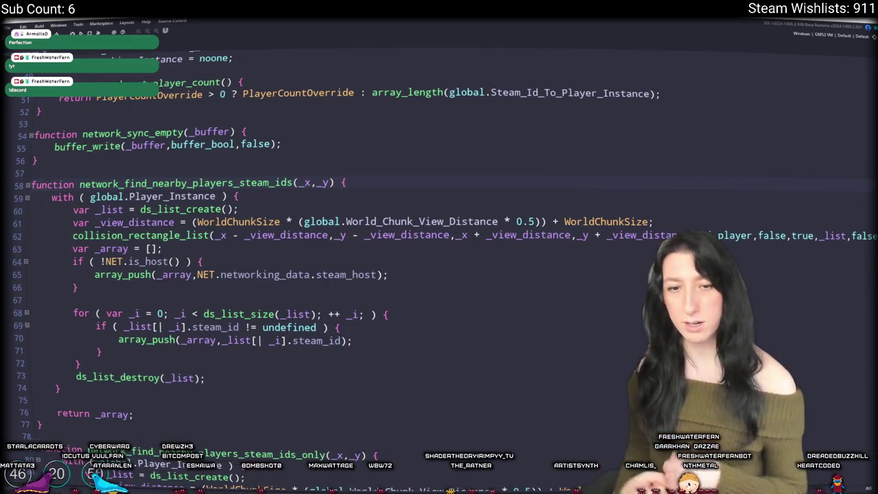
Scroll through the networking script to review the instance update code
scroll(397, 202, down, 7)
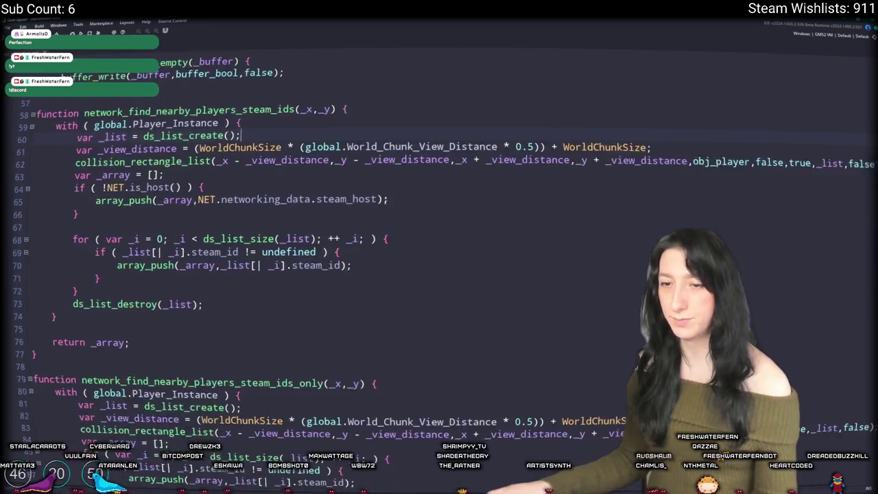
scroll(398, 202, down, 9)
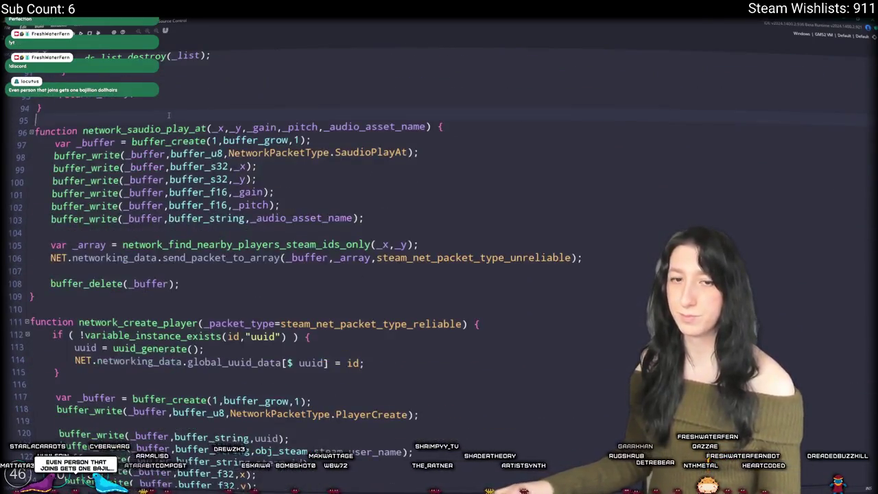
scroll(180, 127, down, 5)
scroll(180, 127, down, 5)
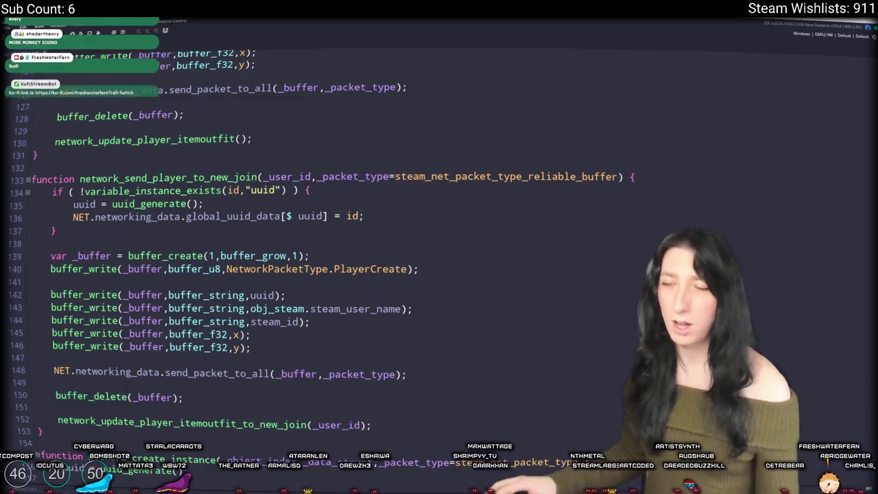
scroll(309, 160, down, 2)
scroll(309, 160, down, 14)
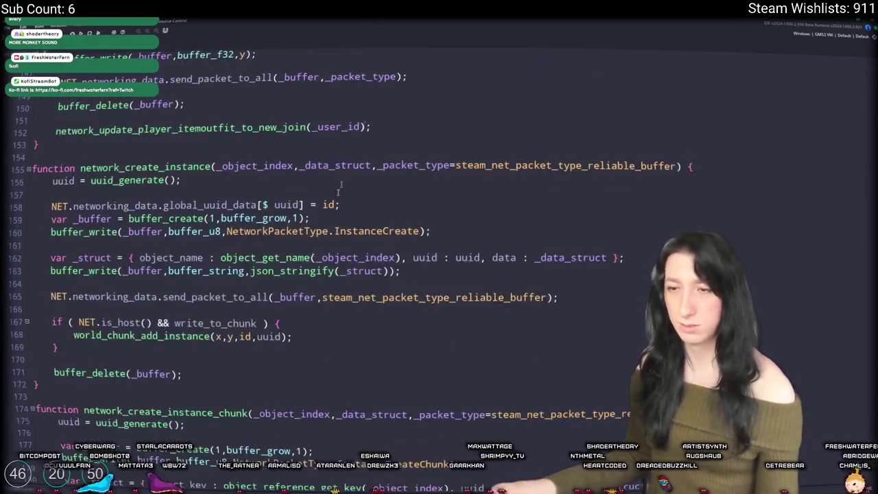
scroll(380, 250, down, 10)
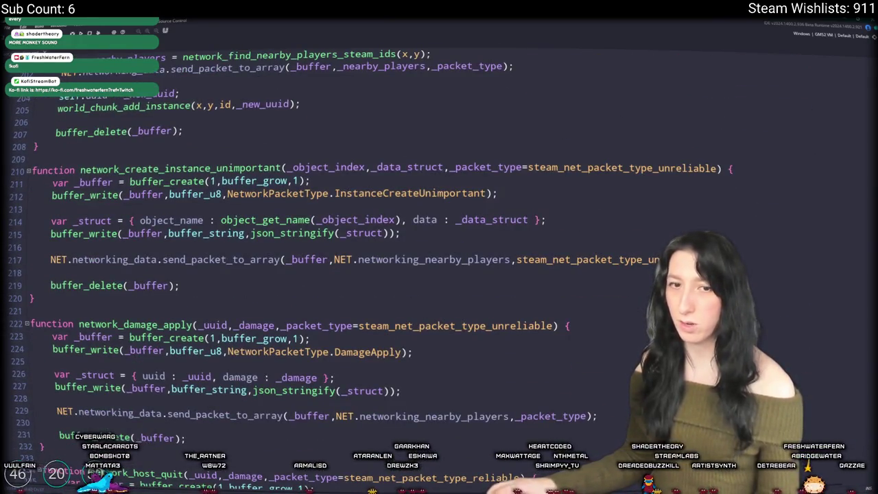
scroll(365, 158, up, 1)
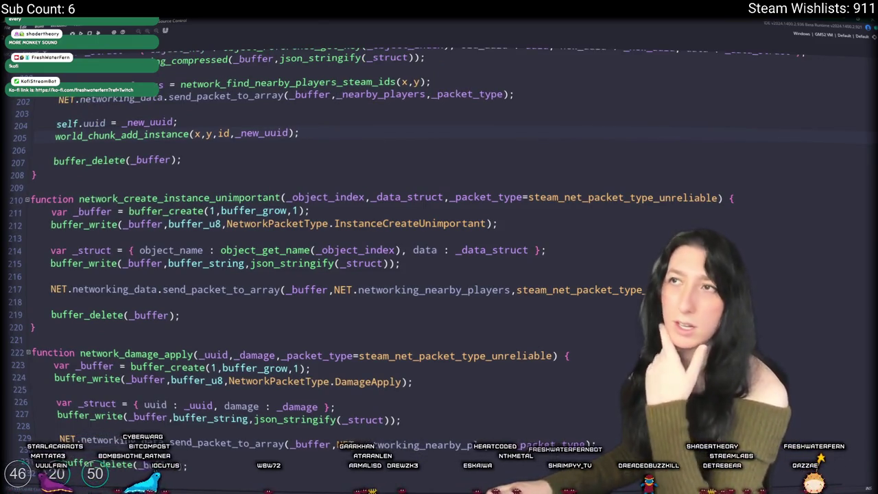
scroll(391, 126, up, 2)
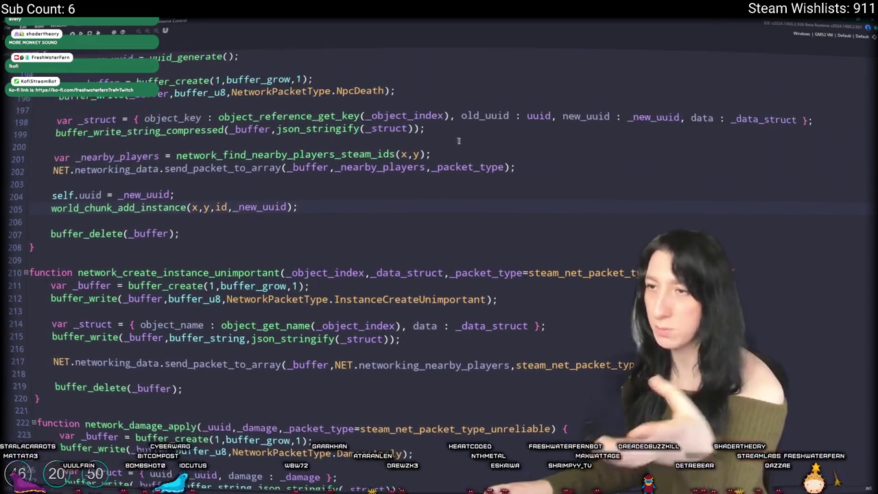
scroll(483, 137, up, 2)
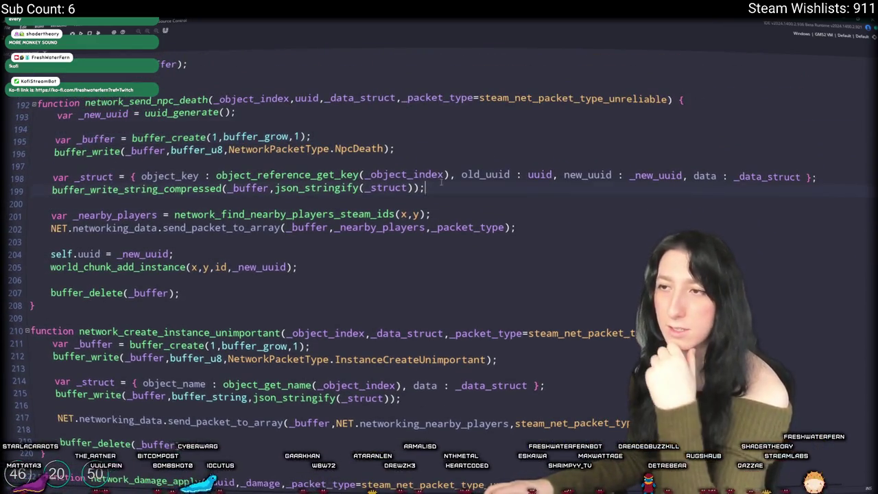
scroll(303, 140, up, 2)
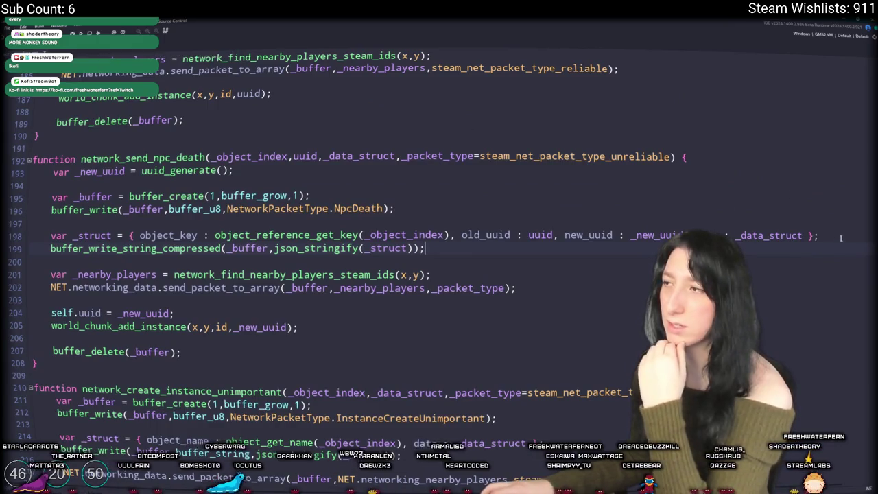
scroll(308, 240, up, 20)
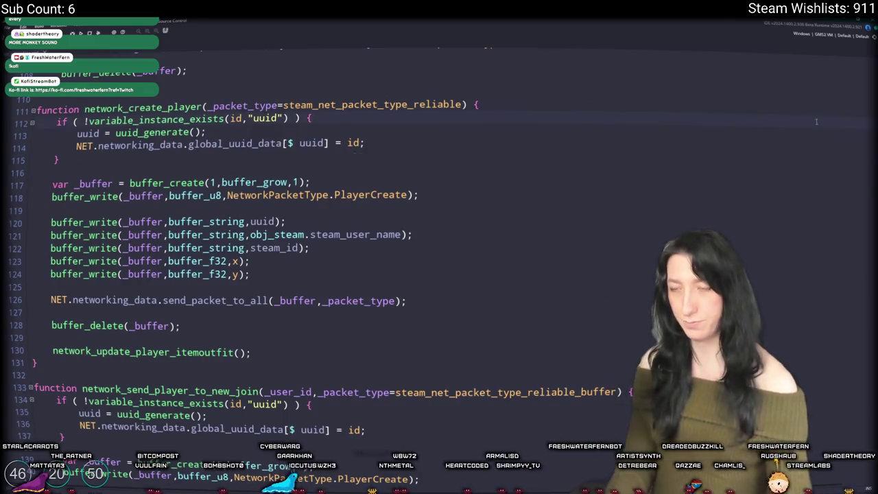
Find 'worldsync' to review network_world_sync around lines 246–251, then close the networking script
key(ctrl+t)
text(worldsync)
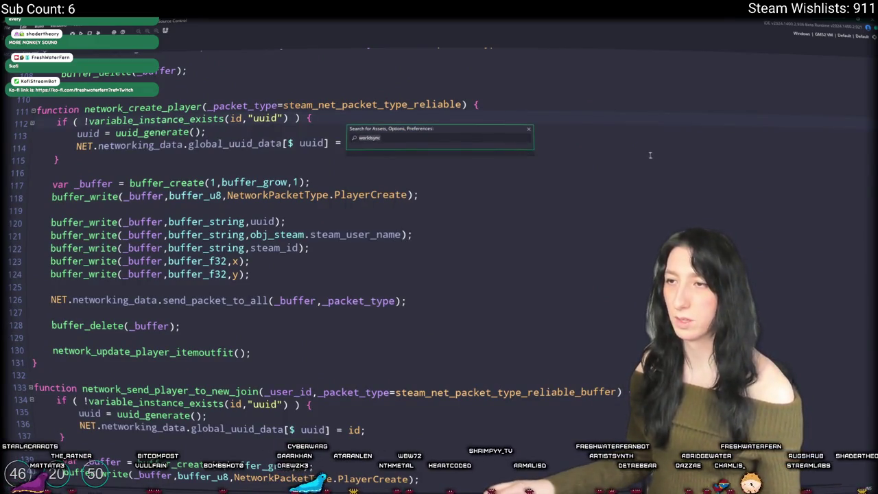
key(Return)
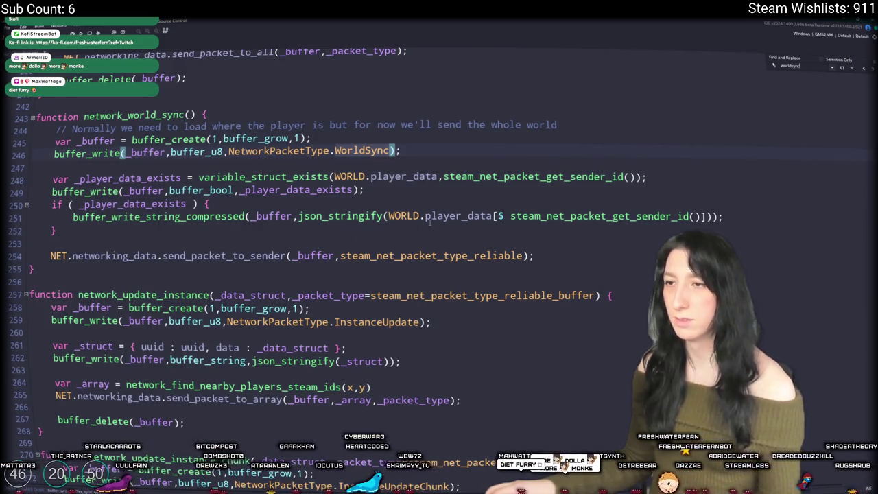
click(733, 218)
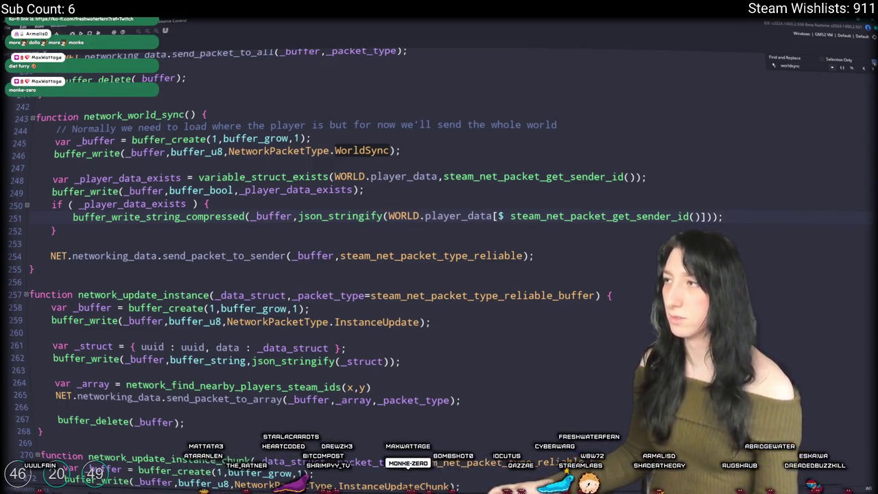
key(Escape)
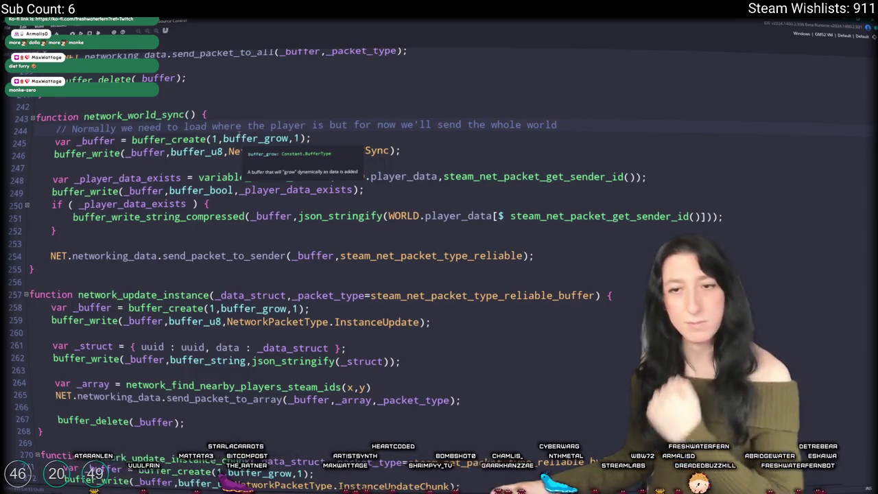
click(404, 150)
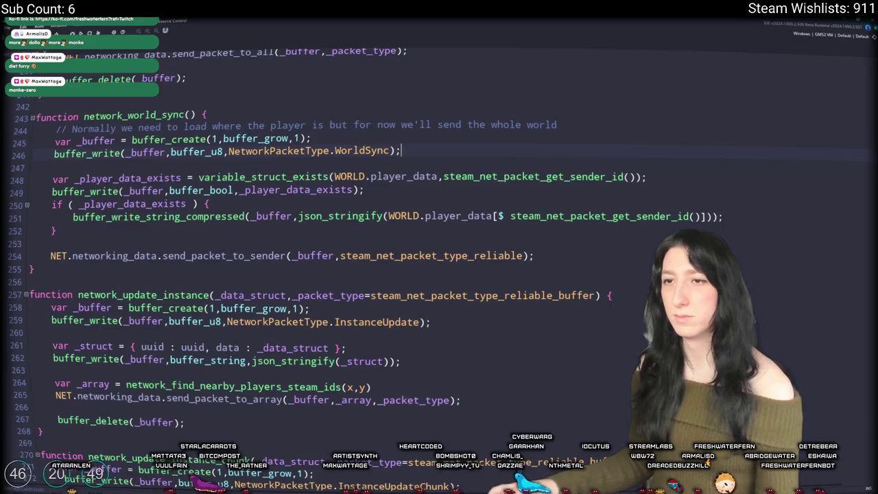
key(F5)
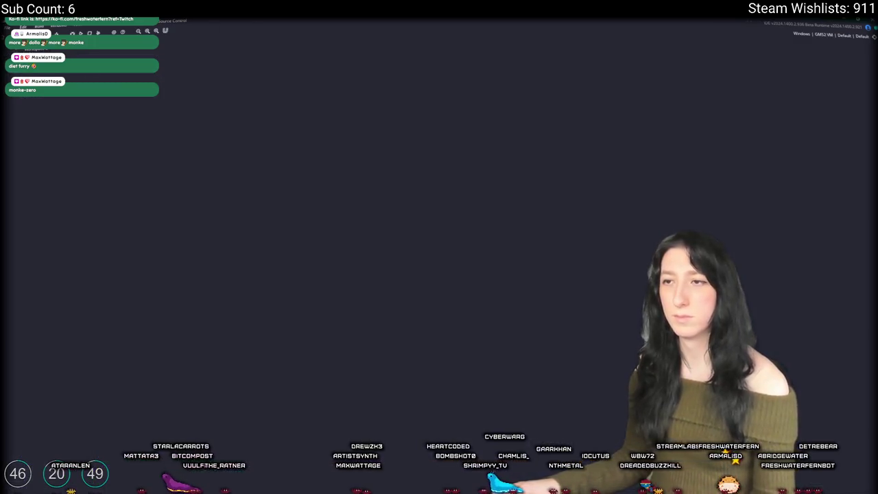
Open the Create event code of obj_vehicle_skateboard
key(ctrl+t)
text(vehic)
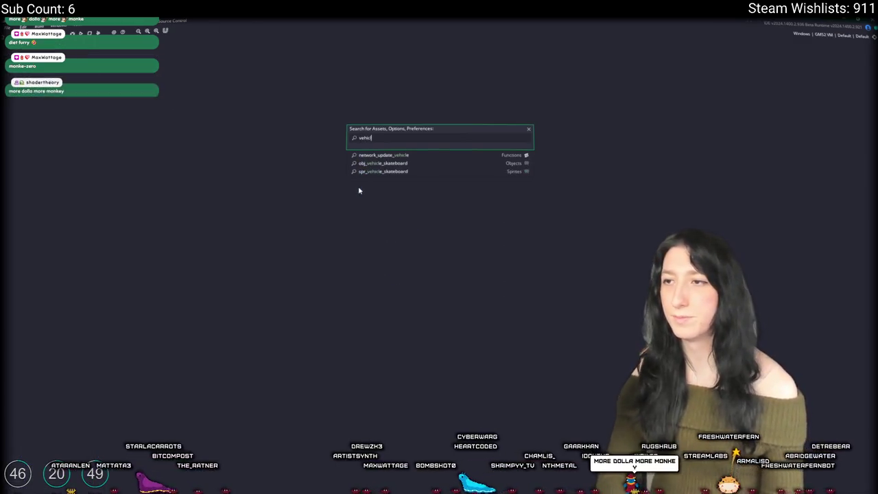
text(l)
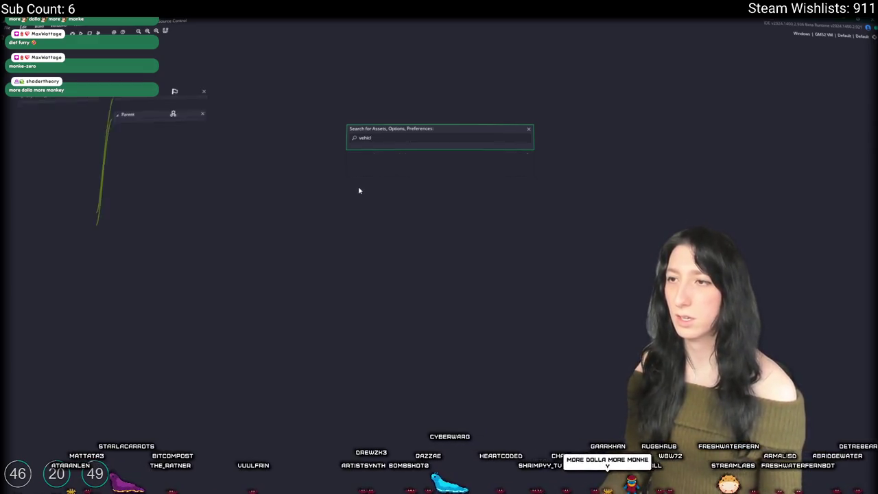
key(Return)
click(137, 102)
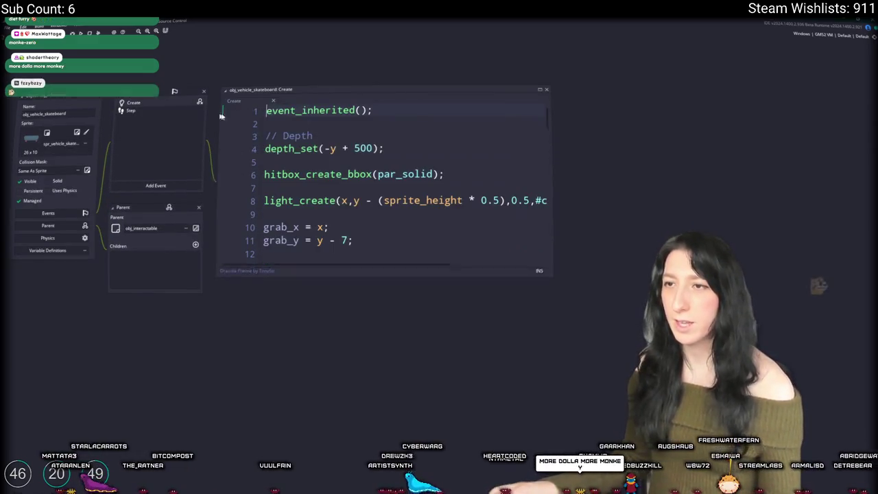
Add 'move_vector = new Vector2(0,0)' and 'occupied = false;' after line 8
key(Down)
key(Down)
key(Down)
key(End)
key(Return)
key(Return)
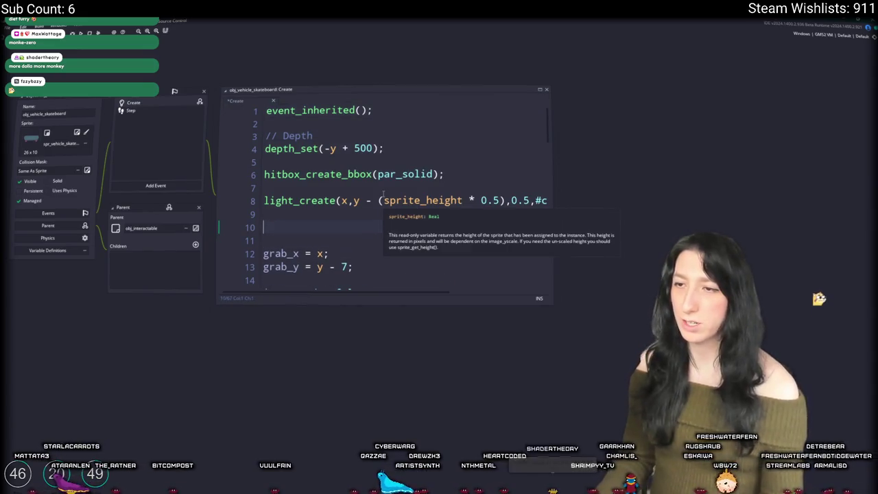
text(move_vector )
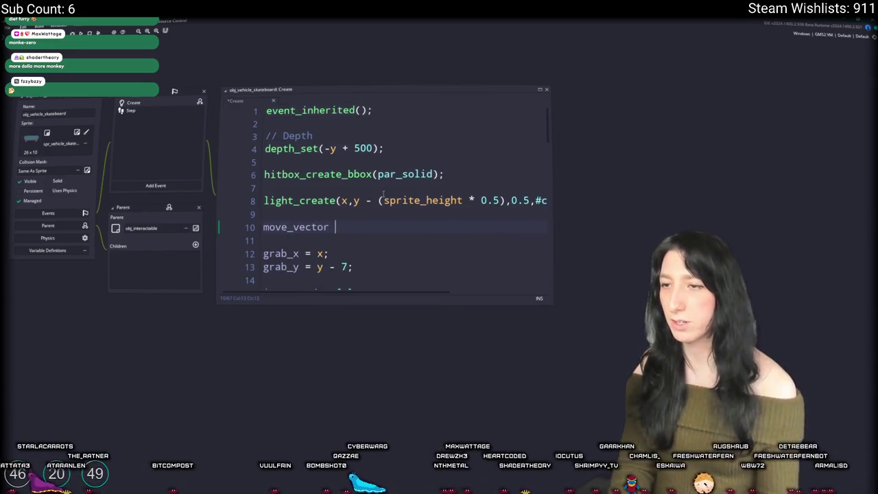
text(= new Vectro)
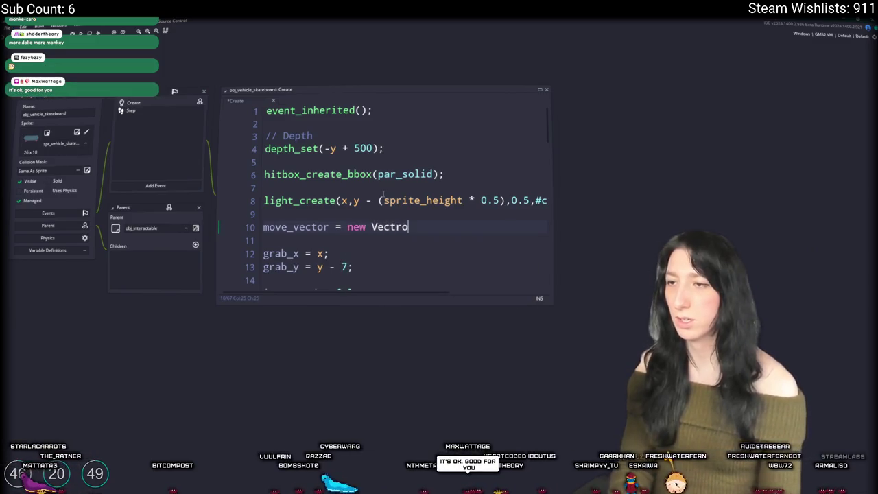
key(BackSpace)
key(BackSpace)
text(or2)
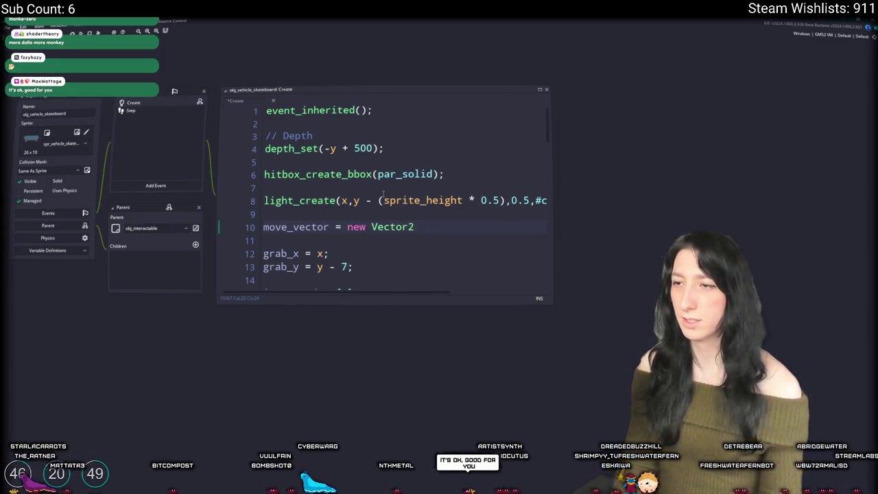
text((0,0);)
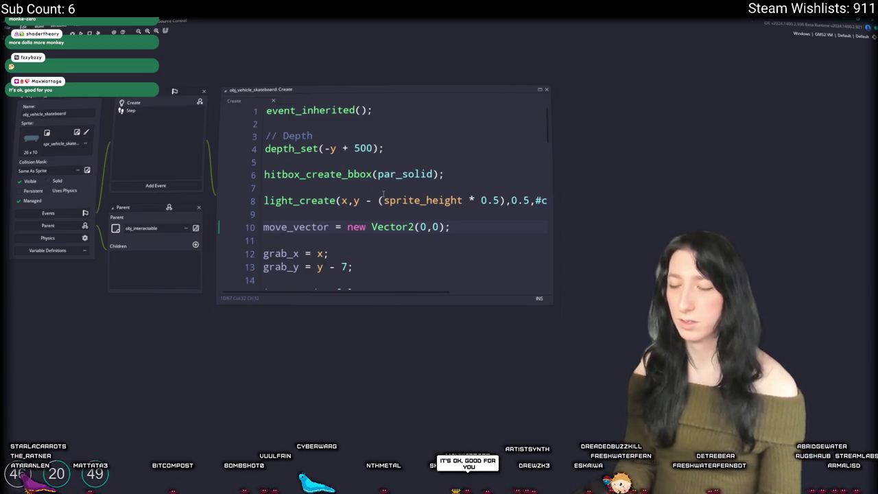
key(Return)
text(occupie)
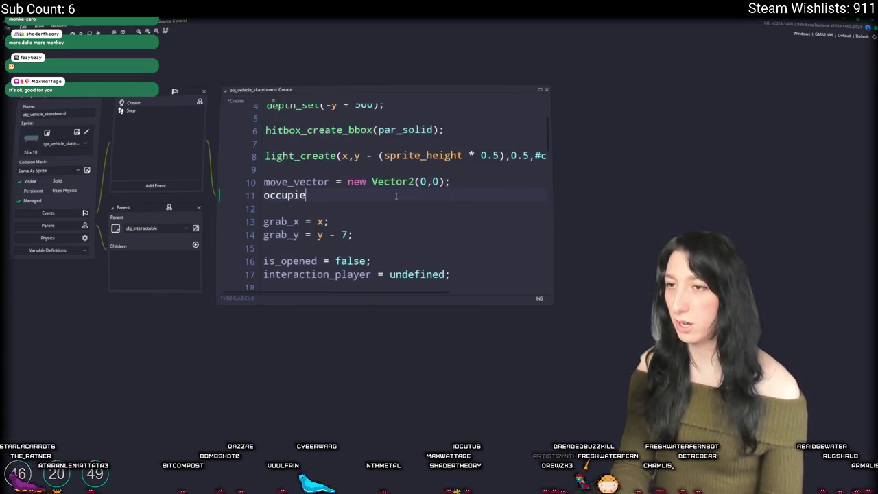
text(dkls)
key(BackSpace)
key(BackSpace)
key(BackSpace)
text(=)
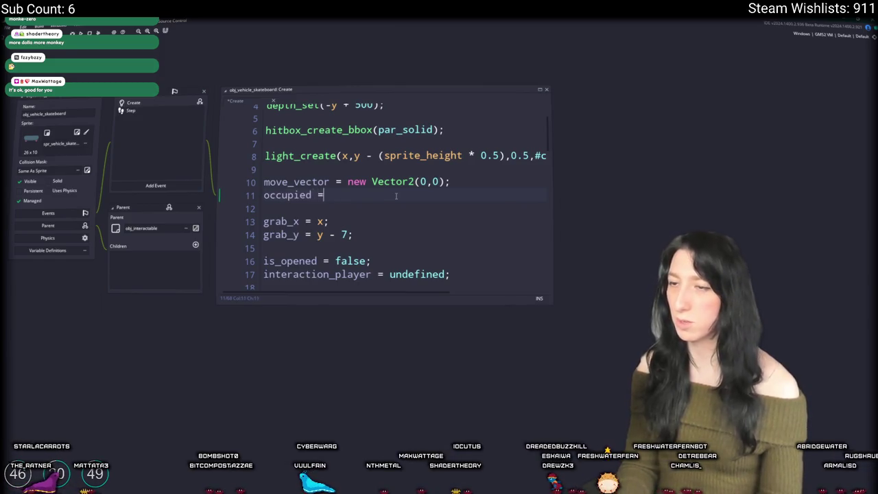
text( false;)
Delete the is_opened = false line
scroll(400, 206, down, 1)
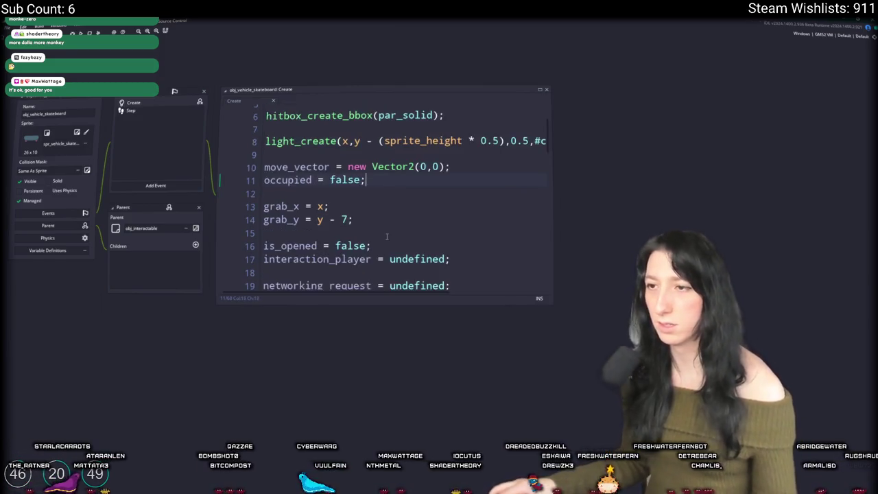
click(422, 222)
scroll(430, 224, down, 1)
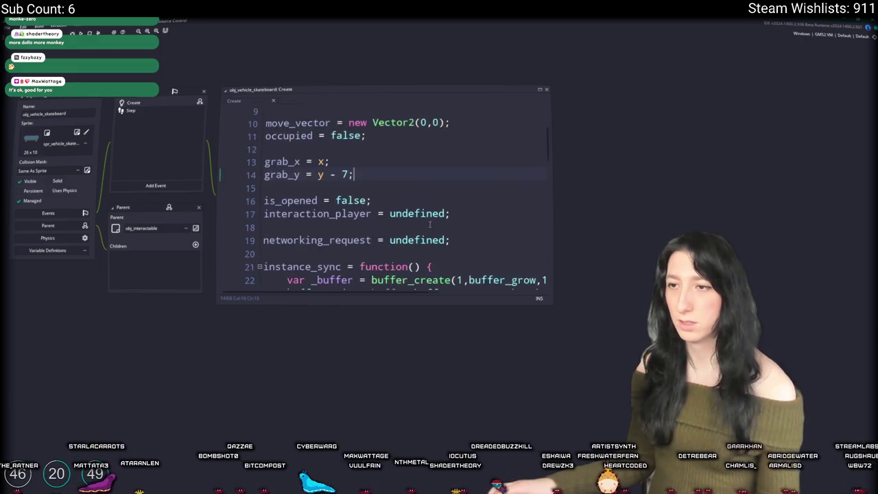
scroll(473, 138, down, 1)
click(417, 181)
key(shift+Up)
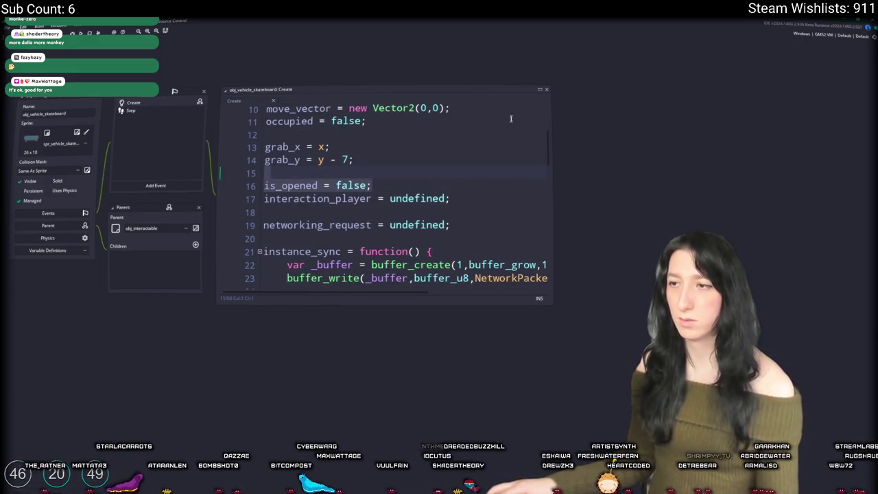
key(BackSpace)
key(BackSpace)
Maximize the code editor and check where is_opened and occupied appear
click(539, 90)
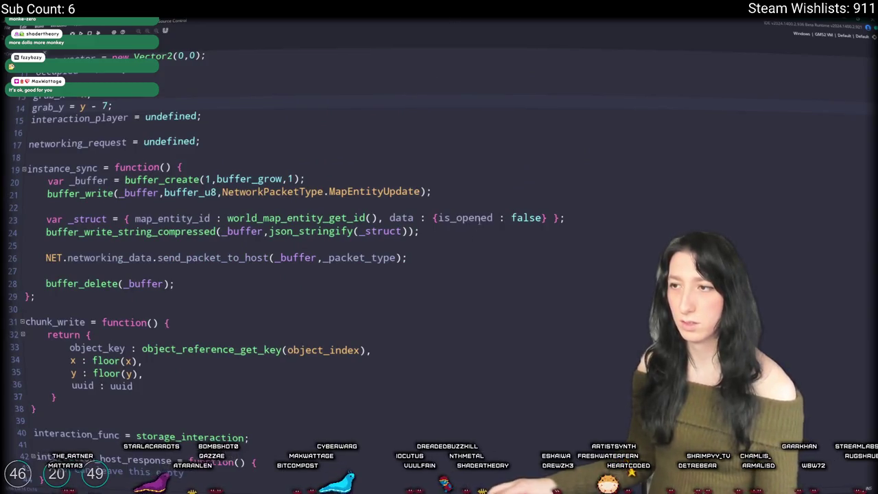
click(480, 219)
scroll(480, 218, up, 3)
click(75, 112)
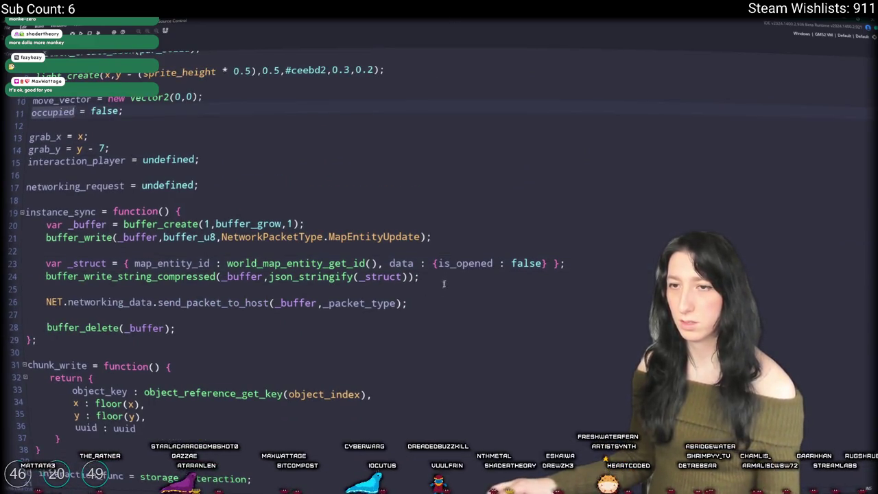
Delete the instance_sync function with its MapEntityUpdate packet
click(465, 264)
click(383, 236)
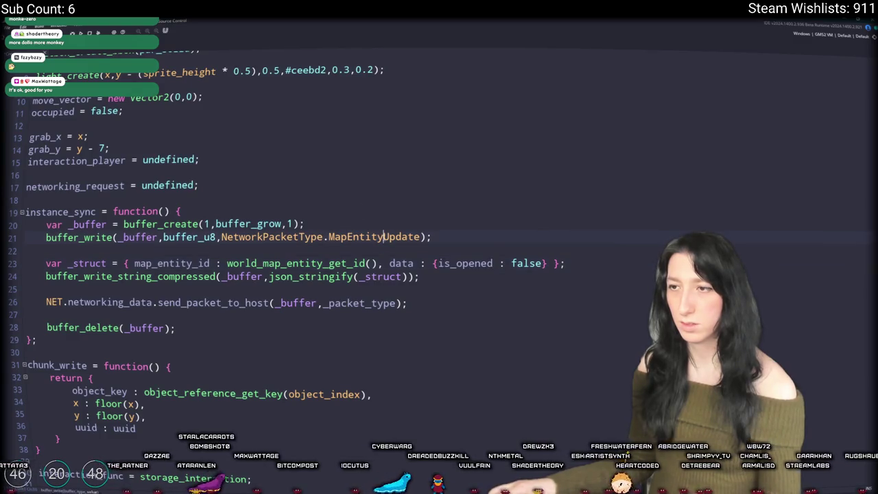
double_click(383, 237)
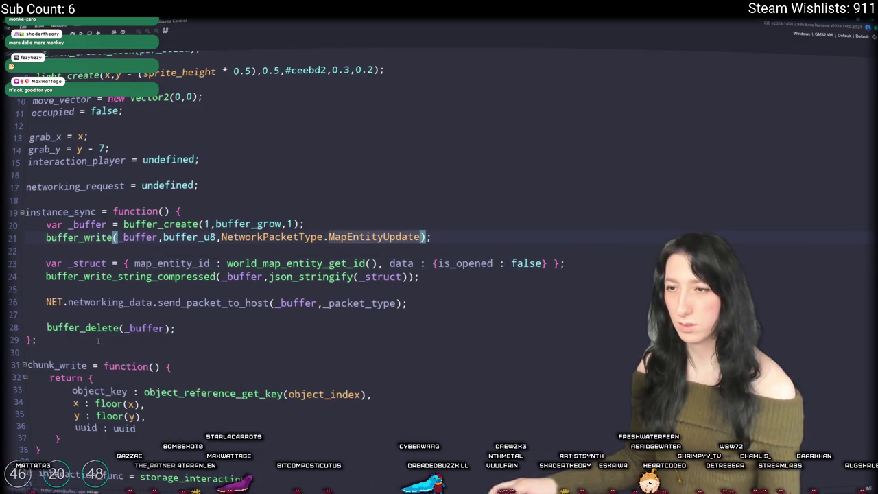
drag(38, 340, 21, 209)
key(BackSpace)
key(BackSpace)
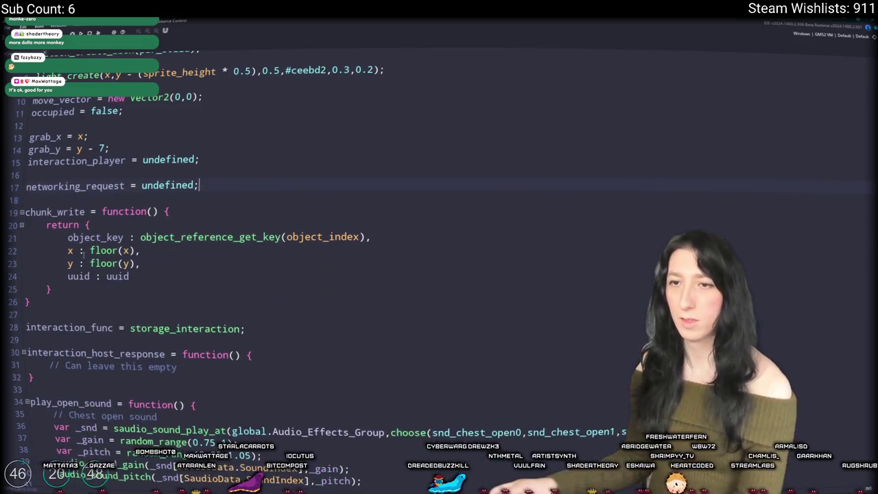
Delete the chunk_write function
drag(58, 310, 27, 271)
click(39, 297)
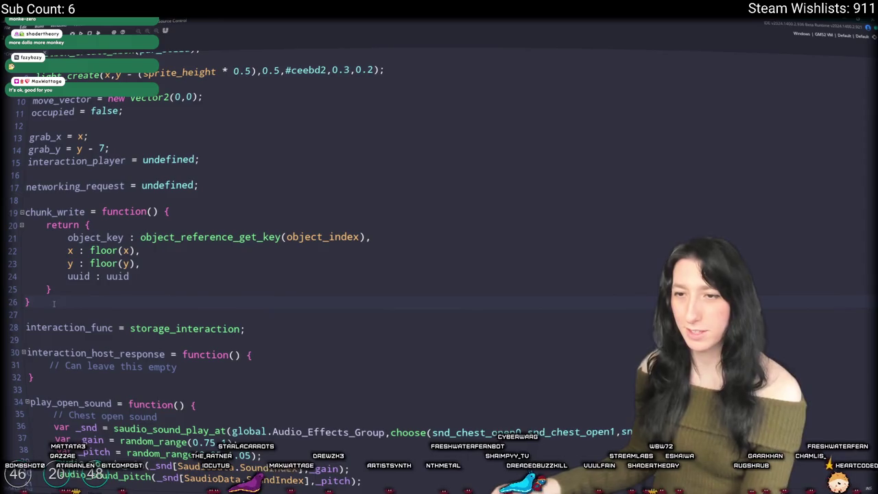
drag(39, 301, 14, 199)
key(BackSpace)
key(BackSpace)
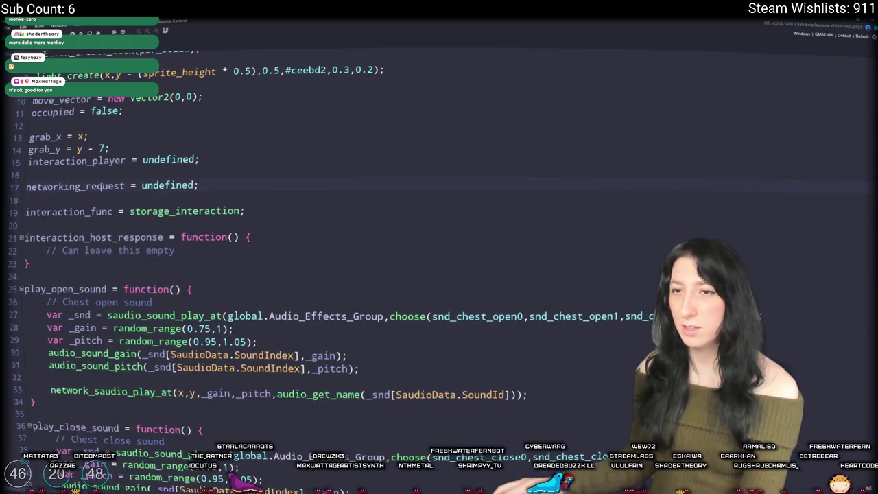
scroll(185, 96, up, 2)
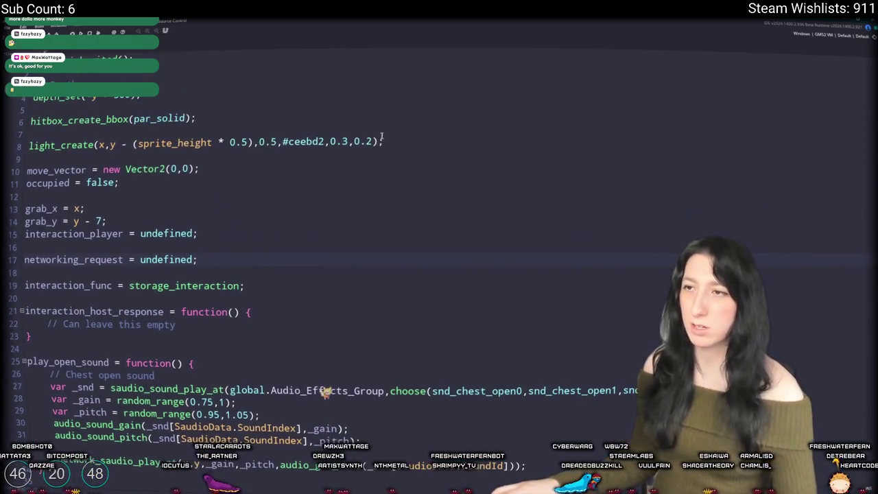
Replace the hitbox and light setup lines with 'uuid = world_map_entity_get_id();'
click(29, 143)
drag(384, 142, 31, 119)
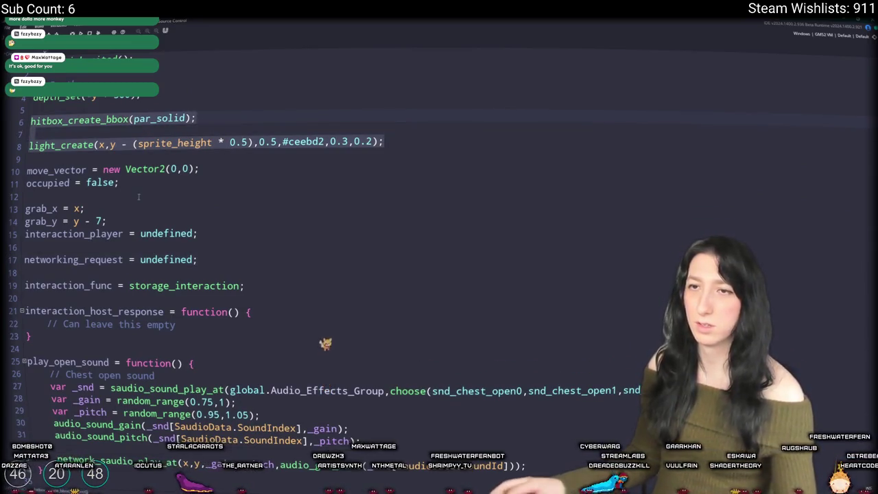
text(uuid = )
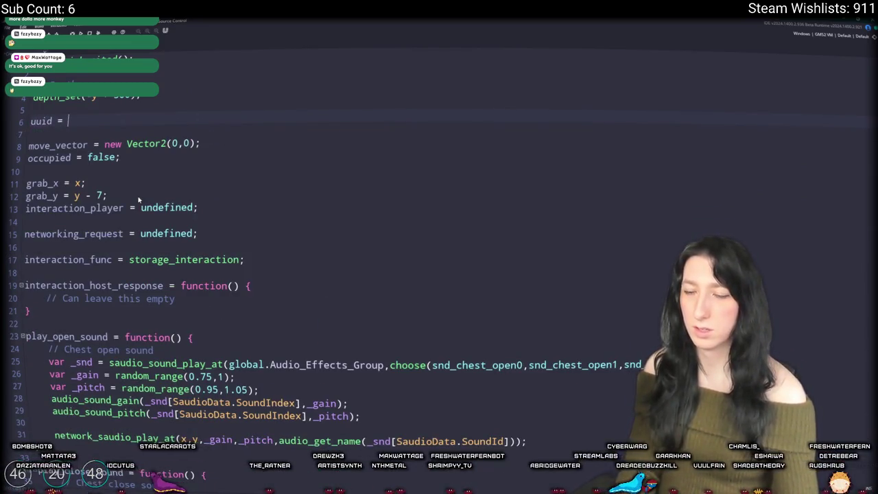
text(map_en)
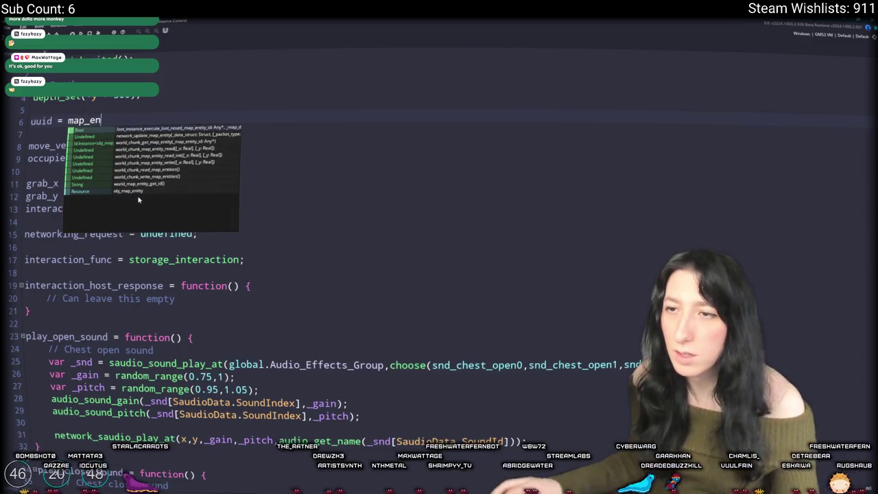
click(139, 184)
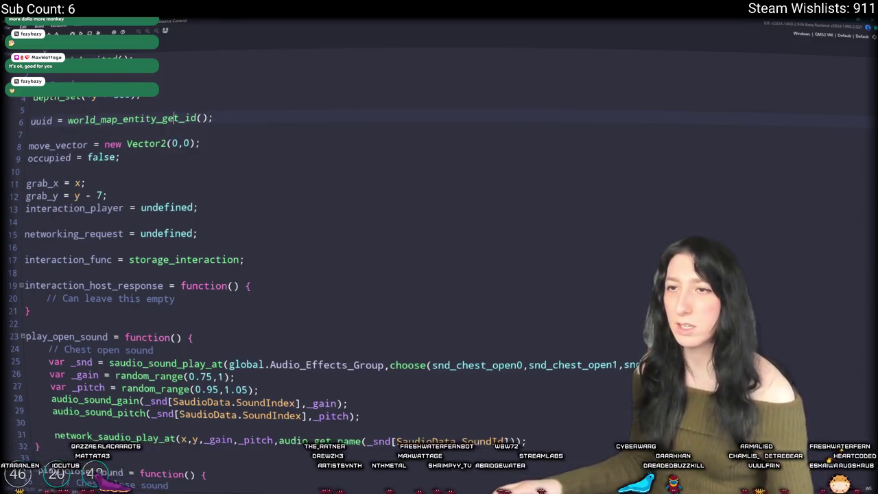
key(F12)
click(96, 53)
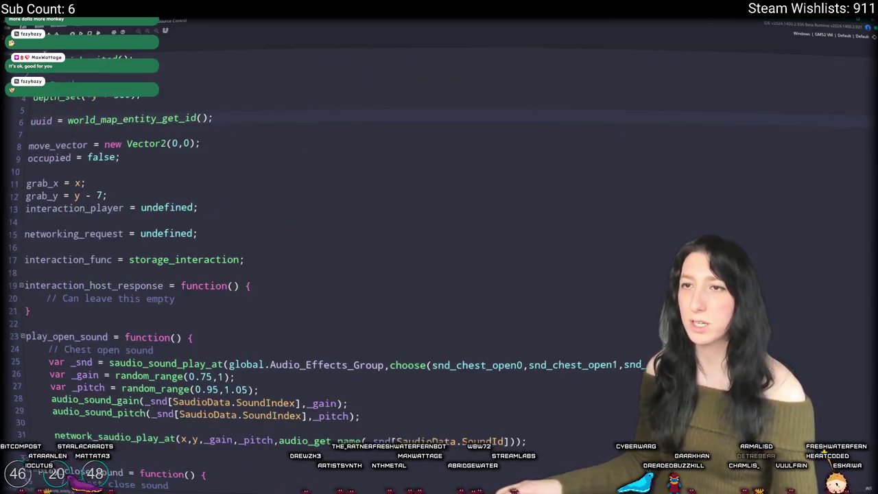
Try an inline function for interaction_func, undo it, and open storage_interaction's definition
scroll(253, 119, down, 2)
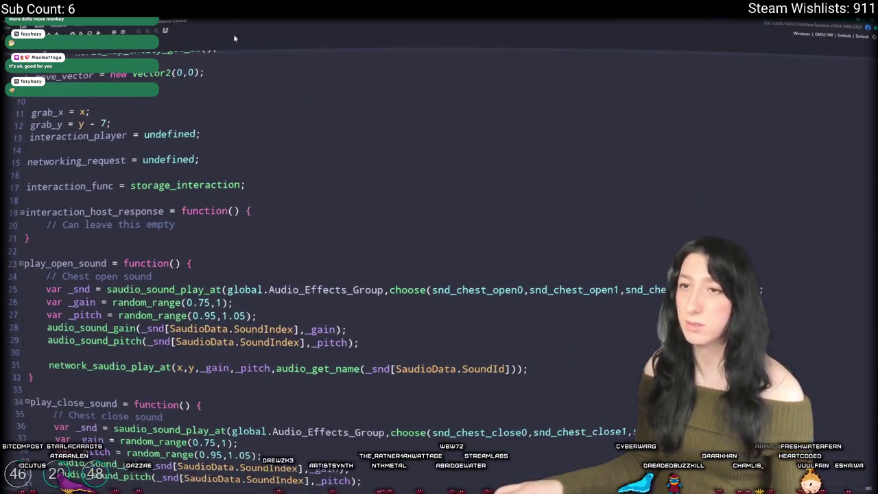
scroll(233, 96, up, 1)
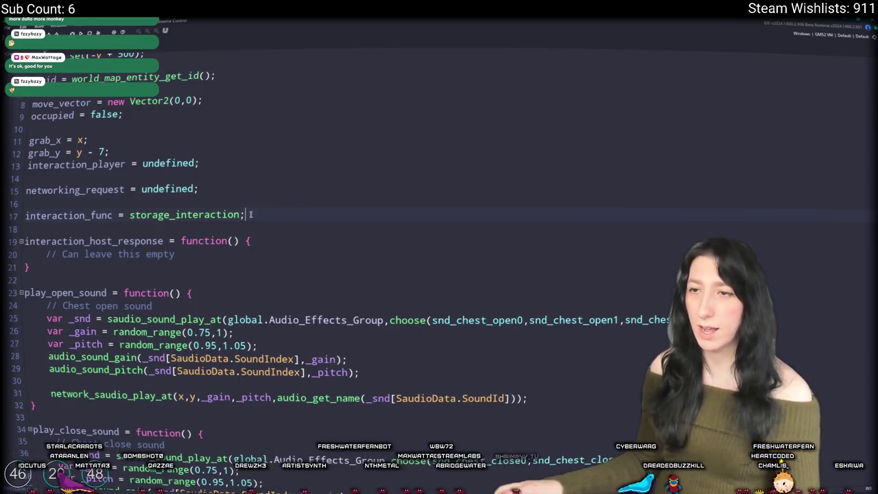
scroll(250, 214, down, 1)
double_click(206, 200)
text(func)
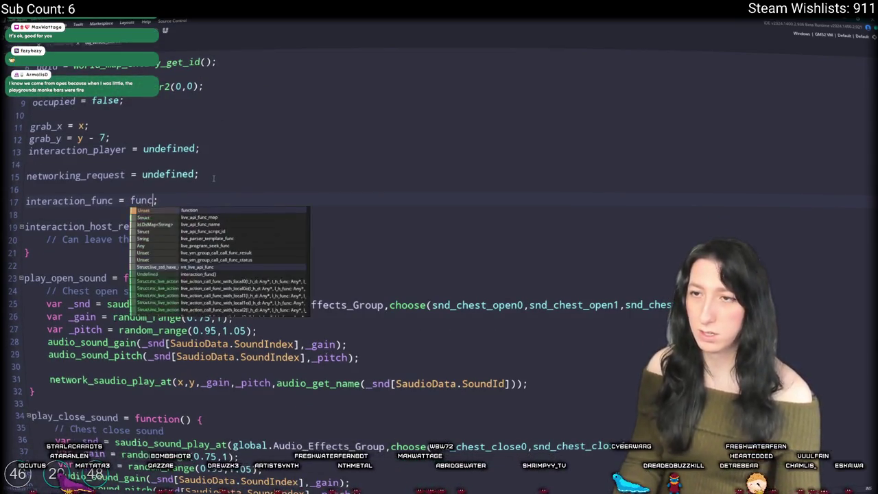
key(Return)
text({)
key(Return)
key(ctrl+z)
key(ctrl+z)
key(ctrl+z)
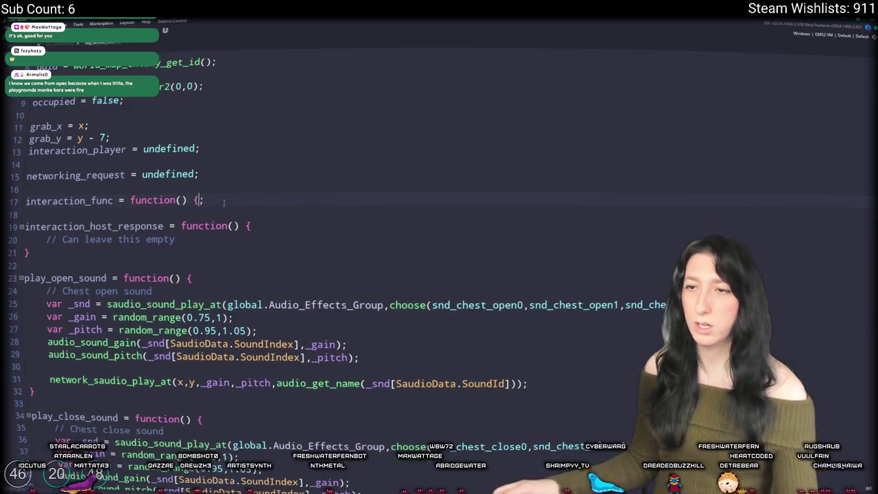
click(254, 202)
middle_click(239, 204)
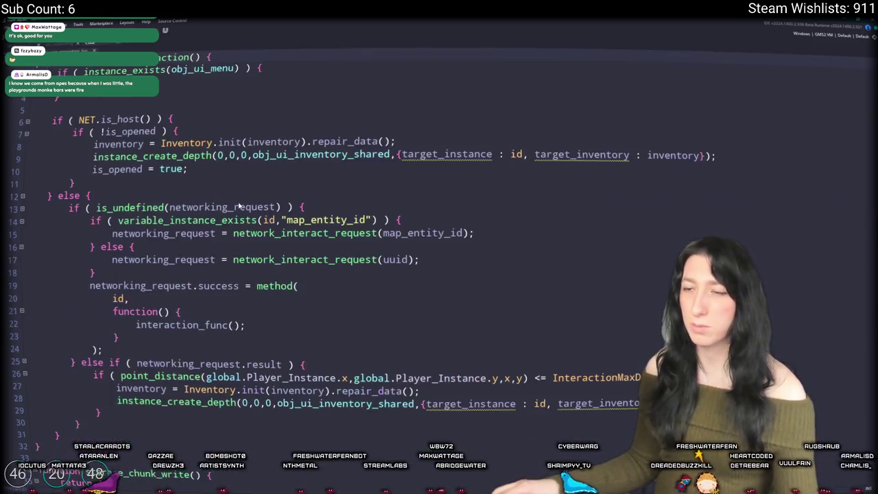
scroll(90, 416, down, 1)
scroll(60, 431, up, 1)
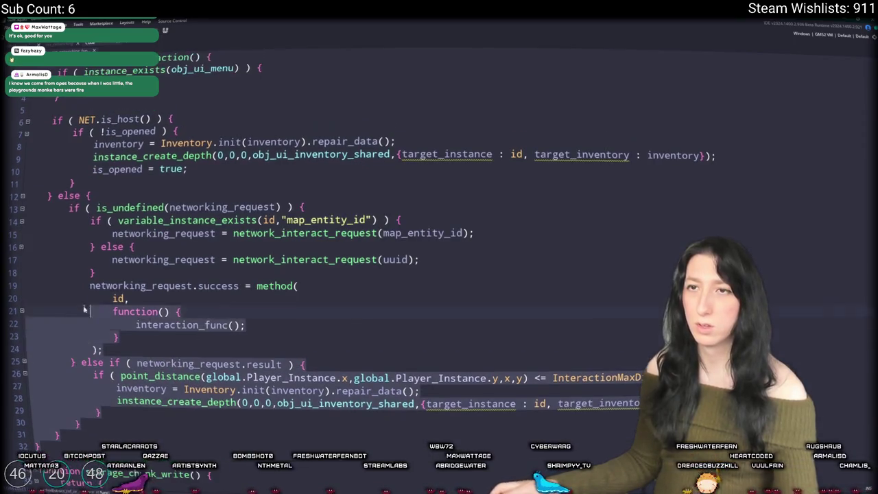
scroll(70, 197, down, 10)
scroll(70, 196, up, 6)
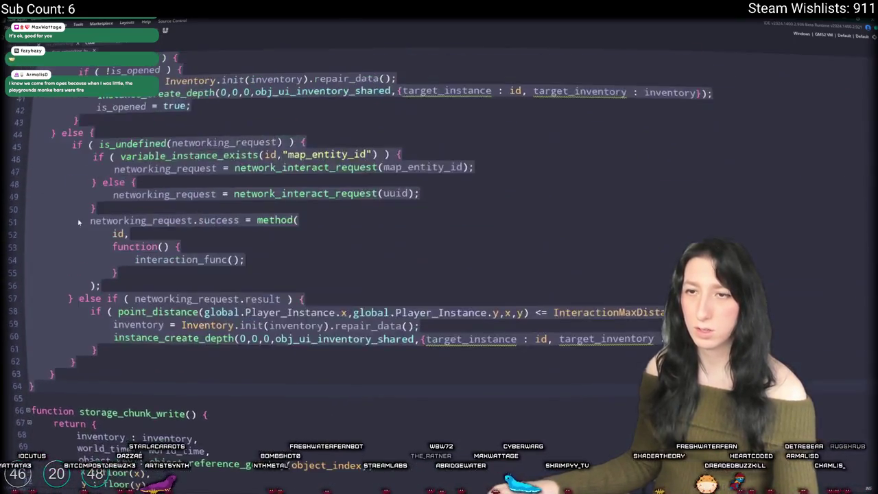
scroll(70, 197, up, 3)
scroll(274, 240, up, 3)
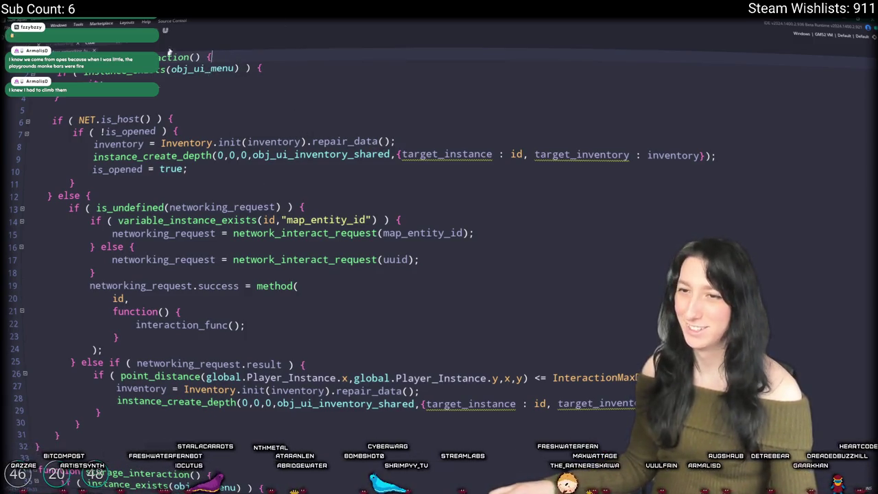
double_click(127, 131)
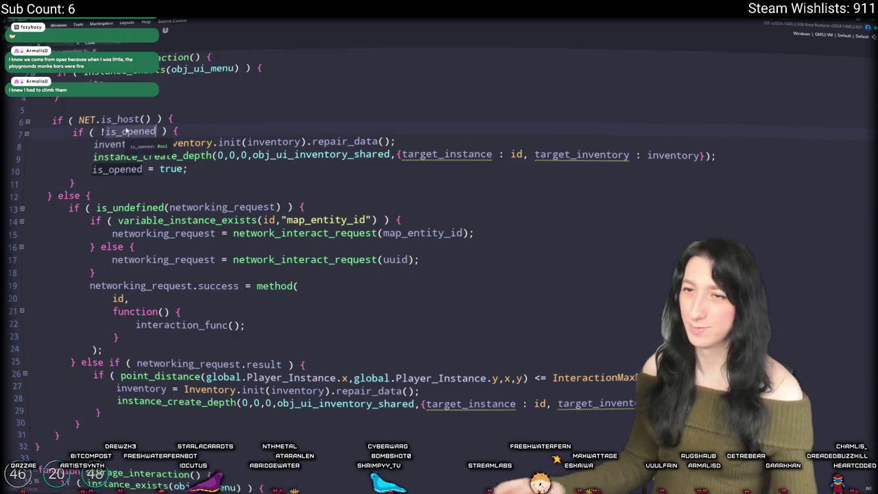
Replace is_opened with occupied in the interaction assignment
text(occupied)
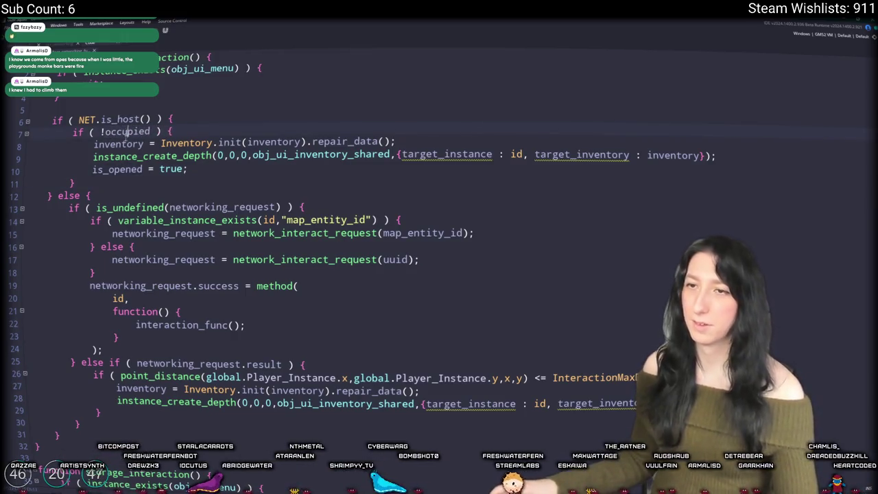
double_click(127, 131)
key(ctrl+c)
click(128, 171)
key(ctrl+v)
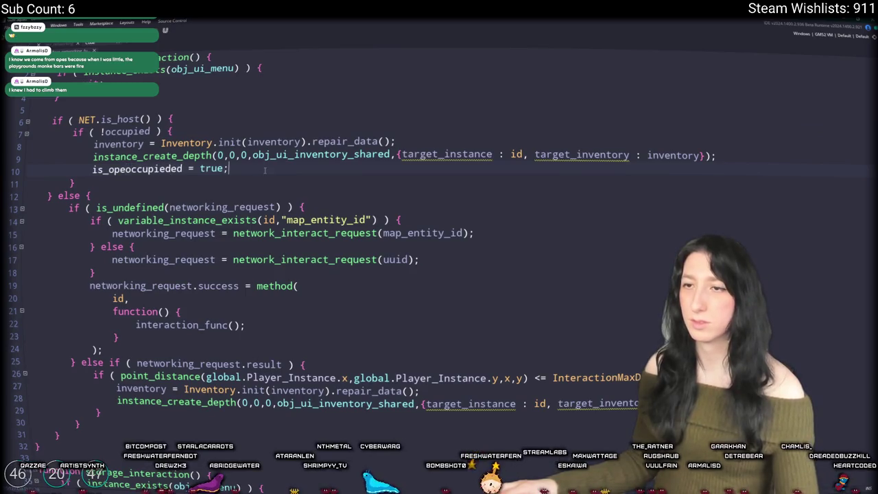
key(ctrl+z)
double_click(128, 171)
key(ctrl+v)
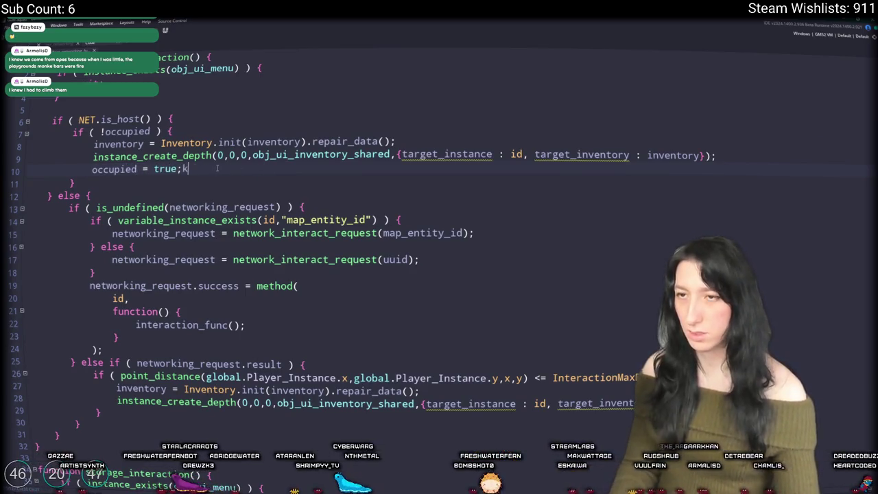
Replace the inventory and UI lines with 'global.Player_Instance.vehicle_instance = id;'
drag(723, 165, 94, 145)
text(vehicle)
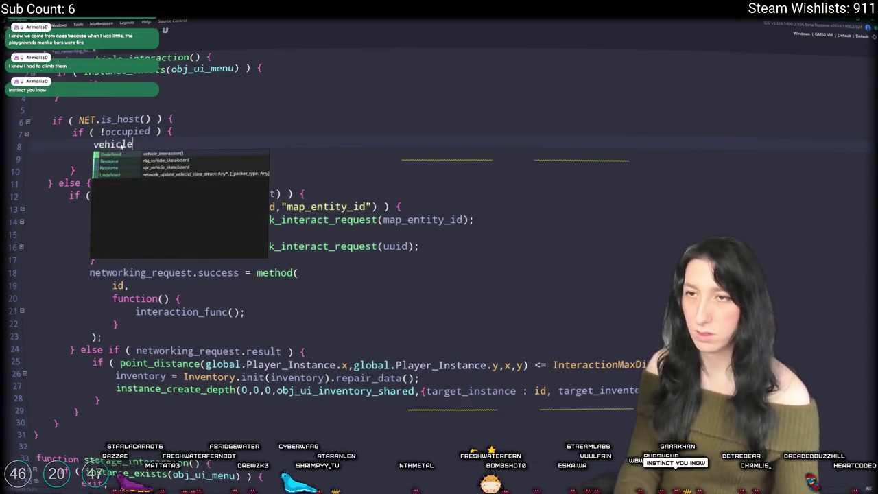
text(_instance = id;)
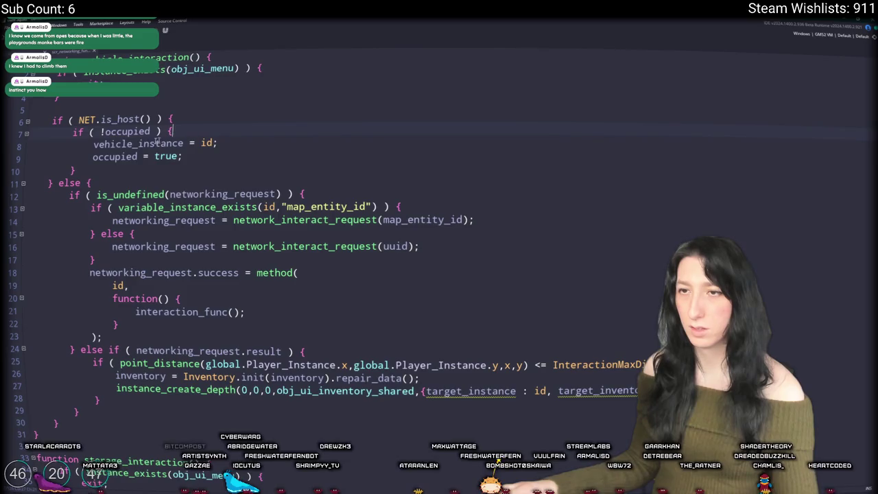
click(93, 143)
text(global.P)
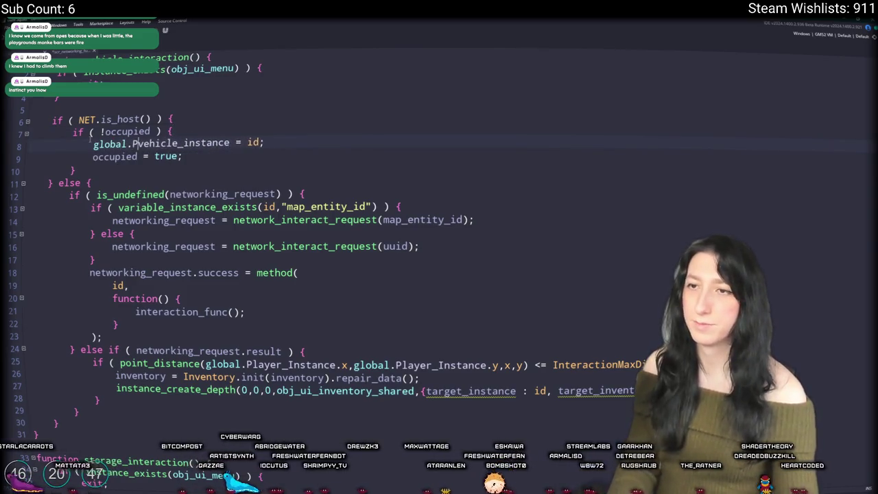
text(layer_Instance.)
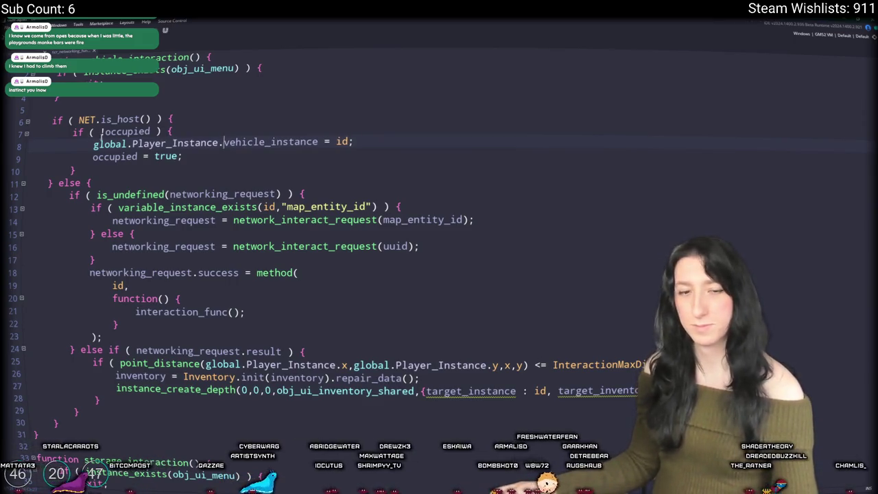
click(423, 140)
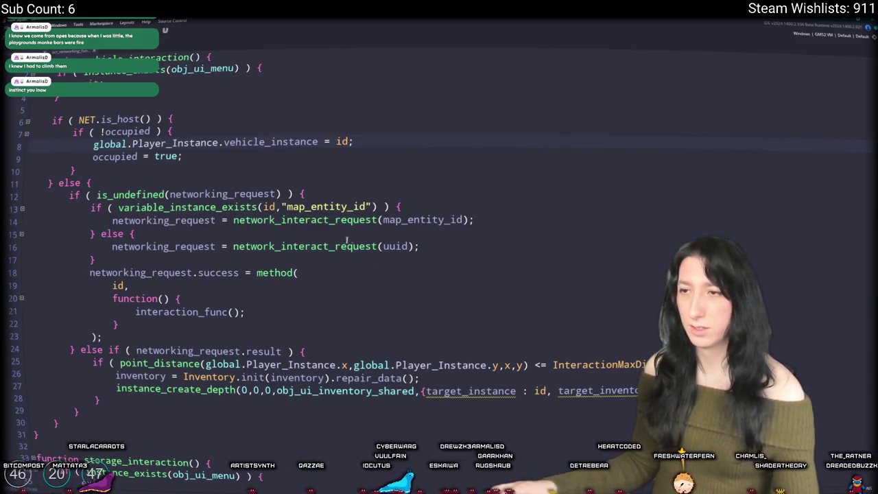
Remove the map_entity_id check and fallback so the request always uses uuid
drag(96, 260, 101, 235)
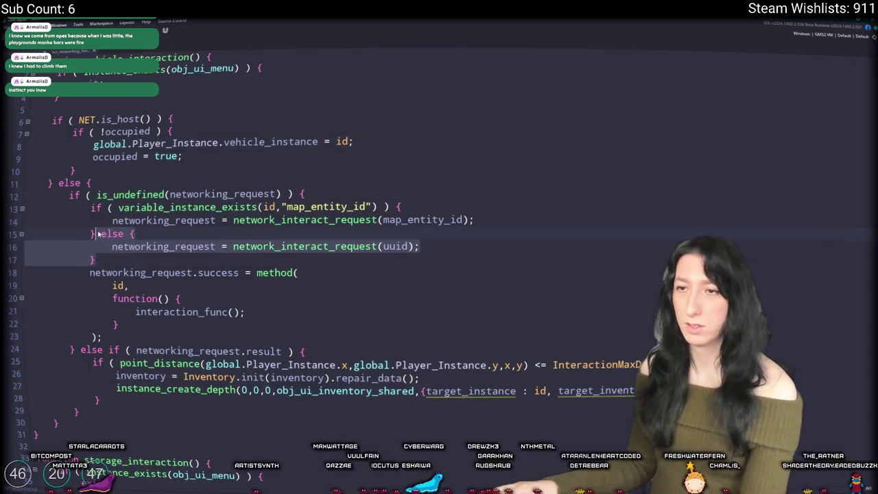
key(Delete)
triple_click(395, 206)
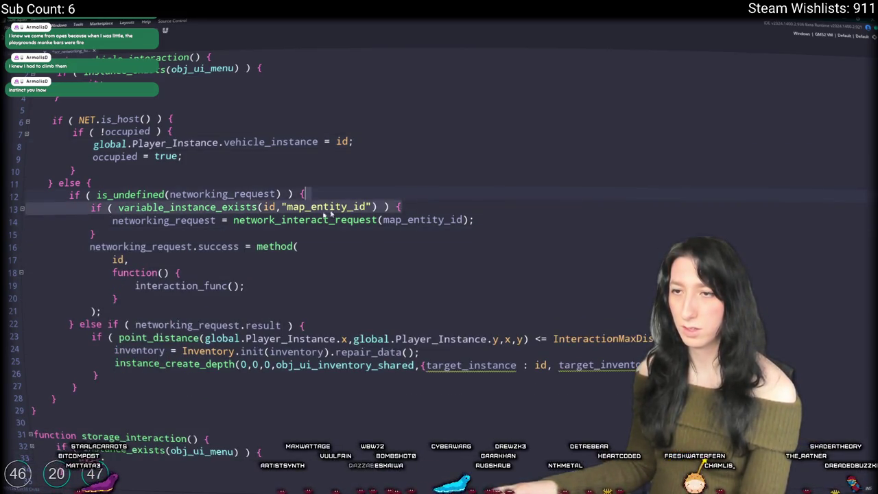
key(Delete)
triple_click(363, 219)
key(Delete)
key(shift+Tab)
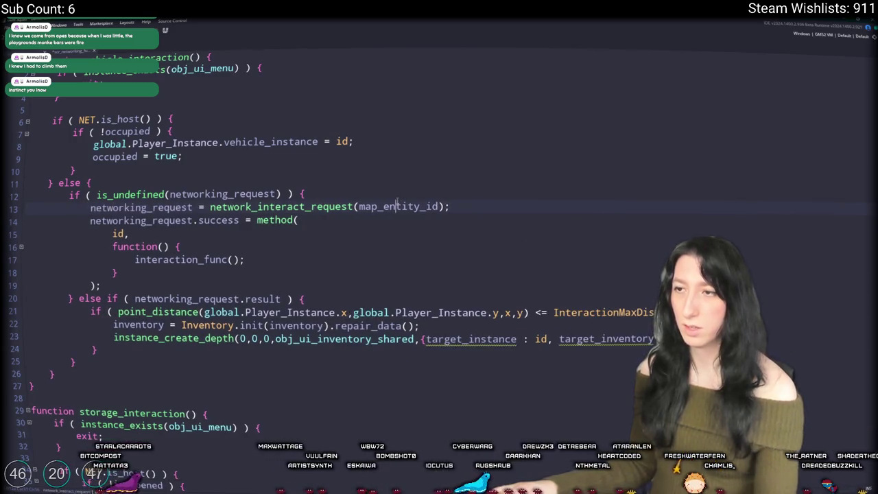
double_click(390, 206)
text(uuidk)
key(BackSpace)
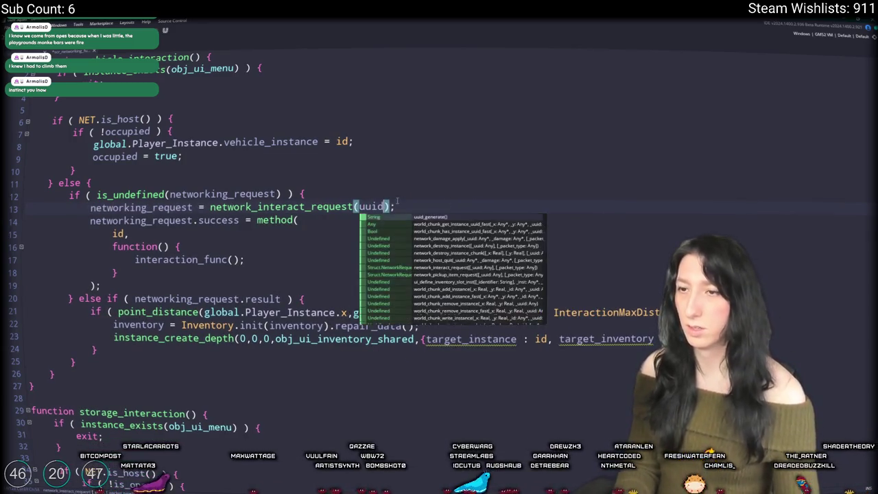
click(261, 233)
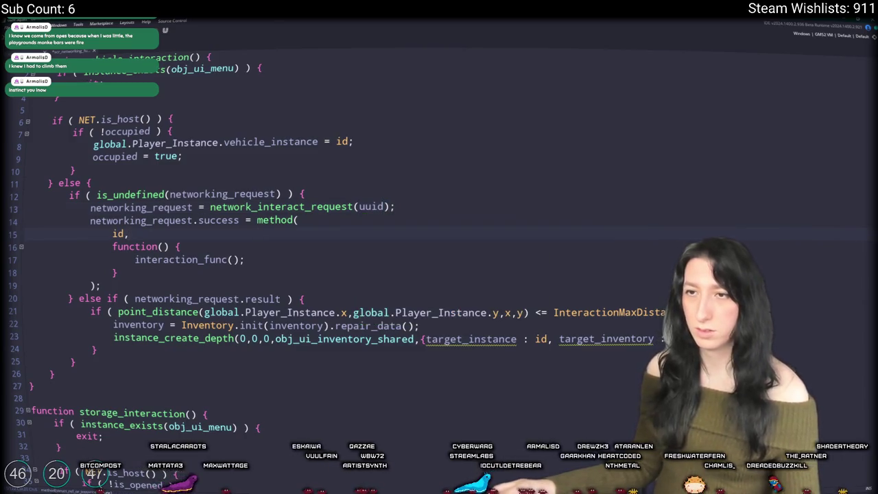
Copy the vehicle assignment and occupied lines over the result branch's inventory lines
click(274, 312)
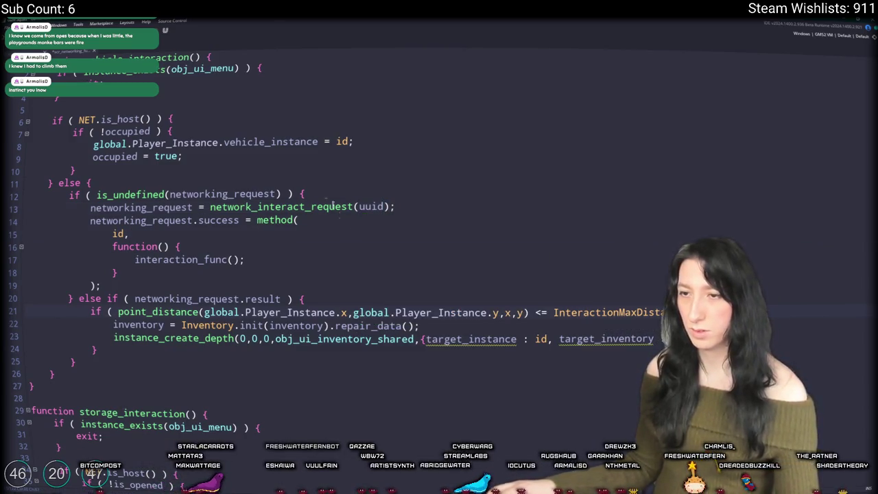
drag(183, 157, 27, 143)
key(ctrl+c)
drag(28, 325, 126, 353)
key(ctrl+v)
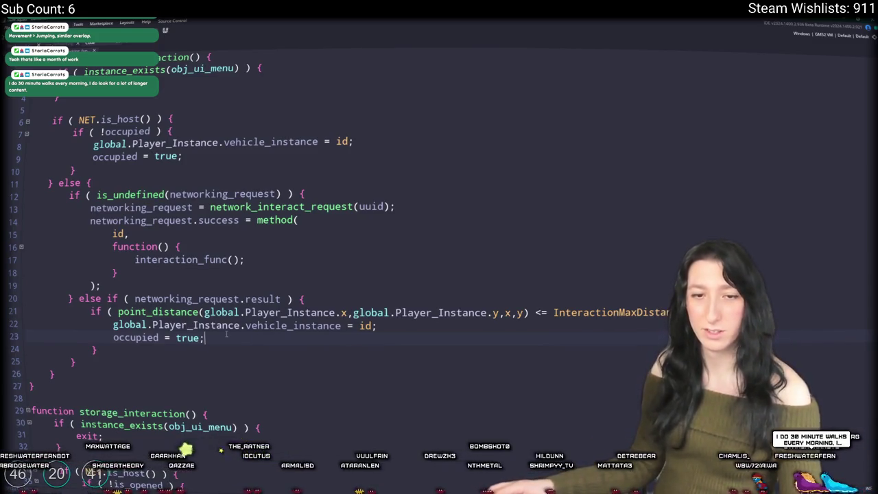
Delete the stray 'occupied' text and the occupied = true line 23 from the result branch
text(occupied)
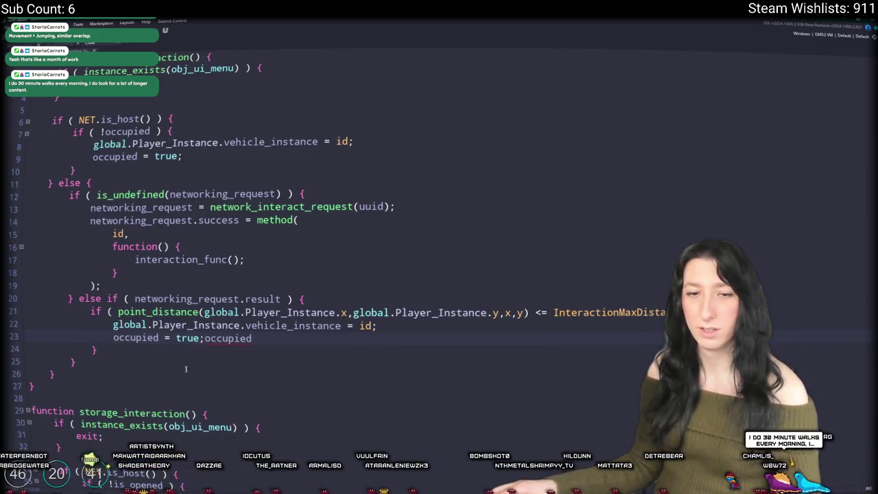
key(ctrl+BackSpace)
right_click(249, 336)
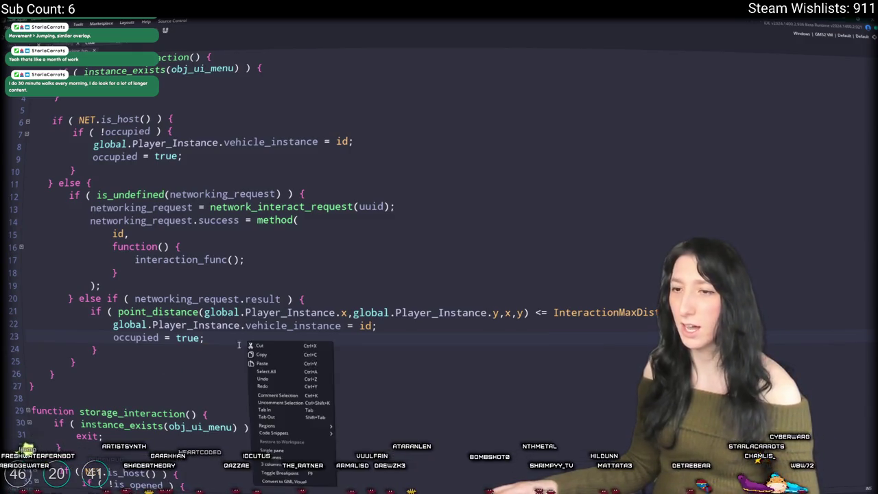
click(227, 341)
right_click(195, 334)
click(181, 337)
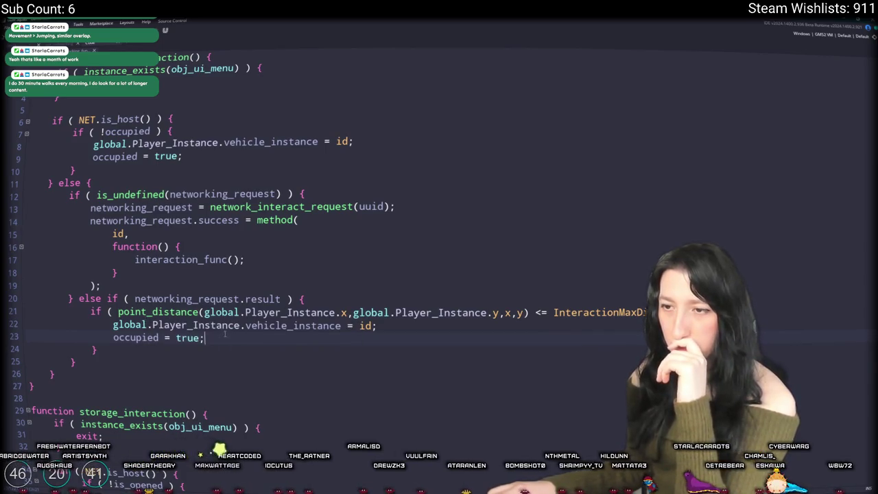
click(29, 336)
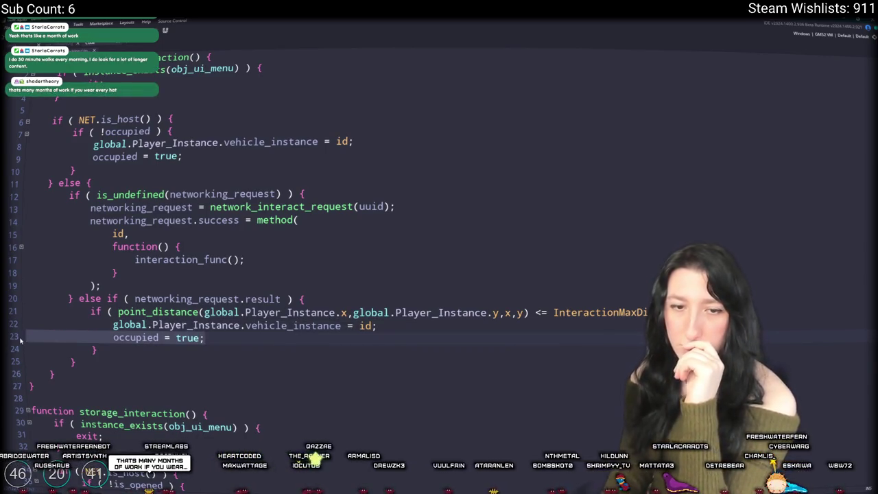
key(BackSpace)
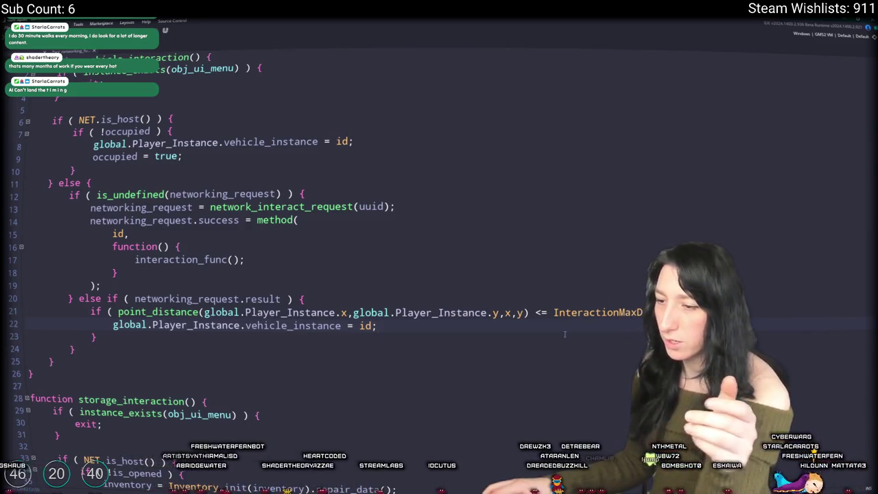
key(alt+Tab)
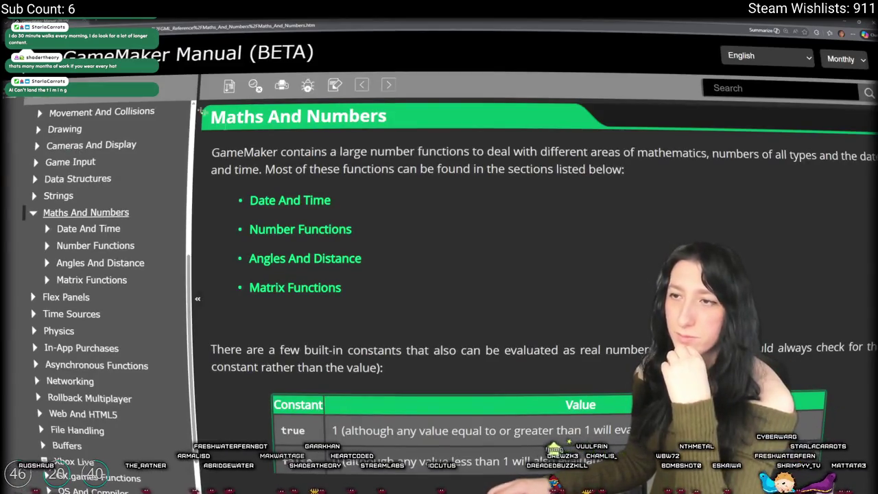
Zoom out the Maths And Numbers page to view the true, false and pi constants table
scroll(424, 218, down, 3)
key(ctrl+minus)
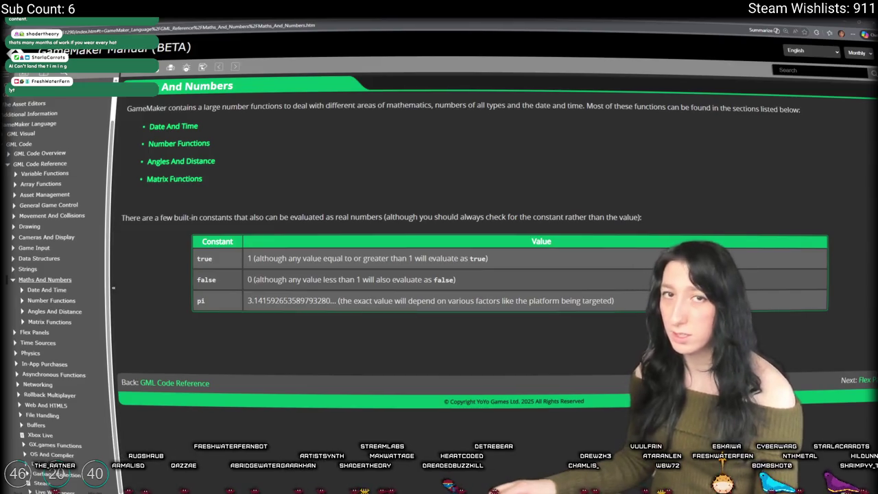
key(alt+Tab)
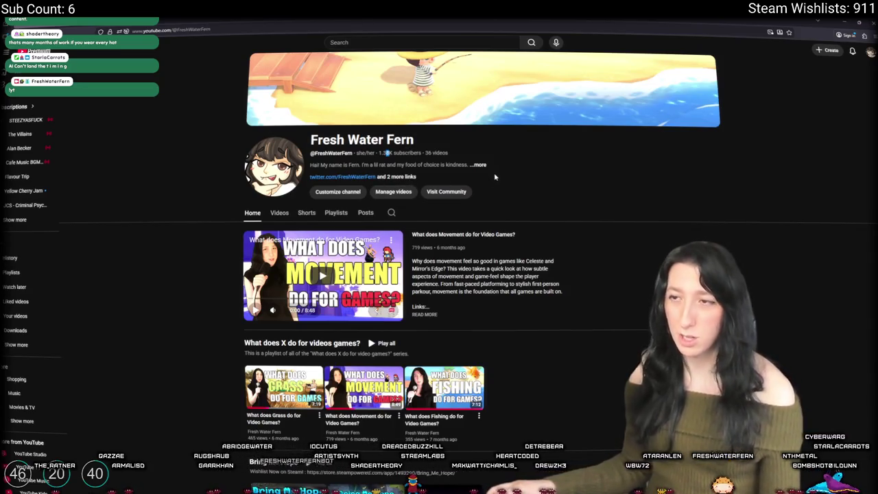
Open the channel's Videos tab and scroll through the uploads
click(279, 213)
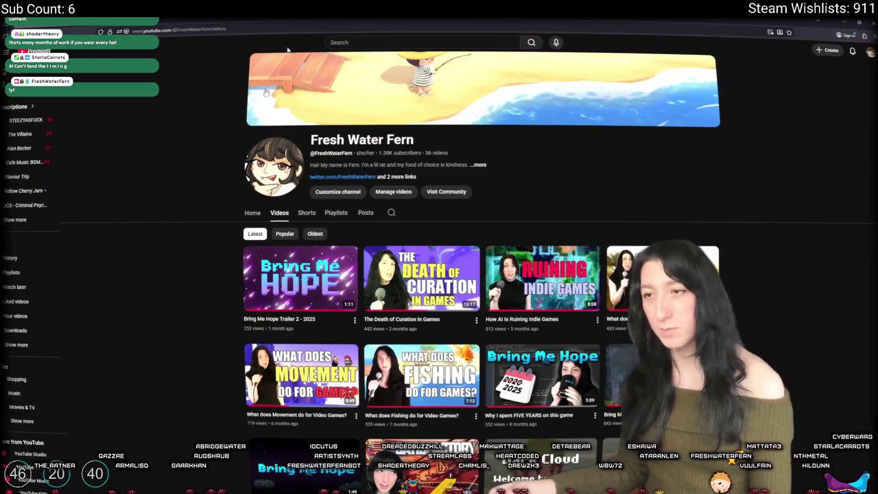
scroll(334, 316, down, 1)
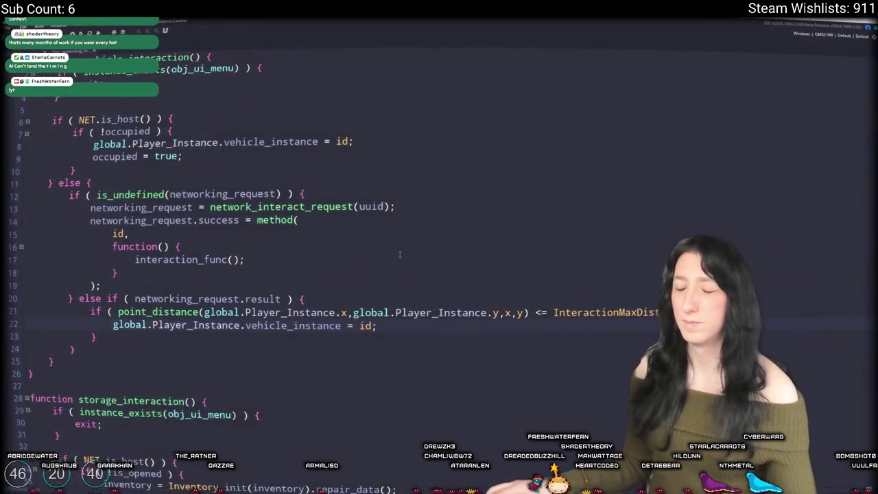
Change interaction_func's storage_interaction to vehicle_interaction in the Create code
click(461, 211)
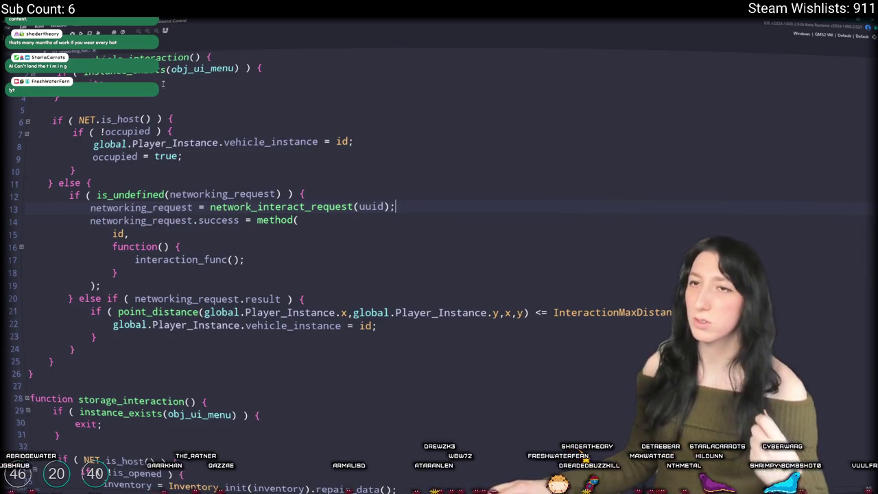
click(87, 52)
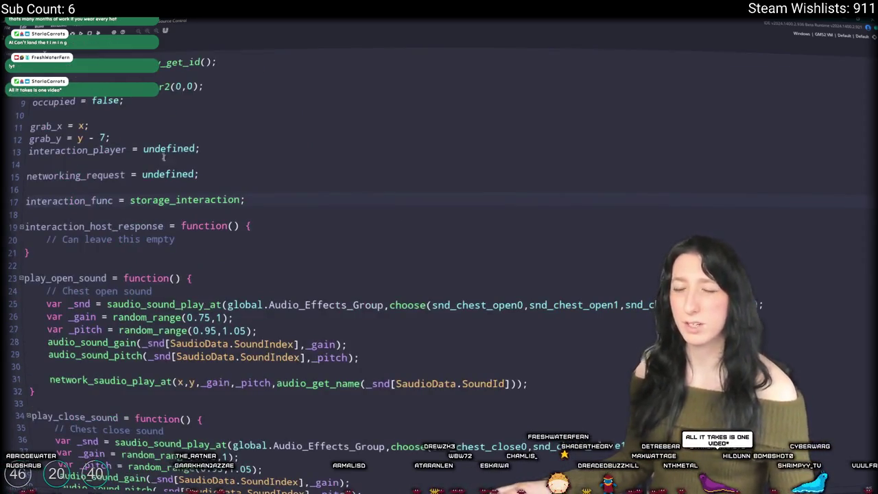
double_click(186, 199)
key(ctrl+v)
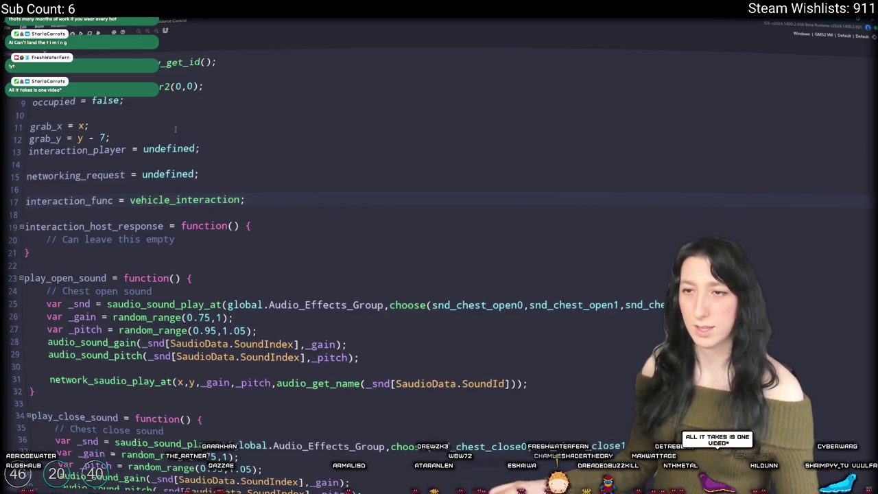
Delete the interaction_host_response function and go to the vehicle_interaction definition
drag(54, 243, 24, 226)
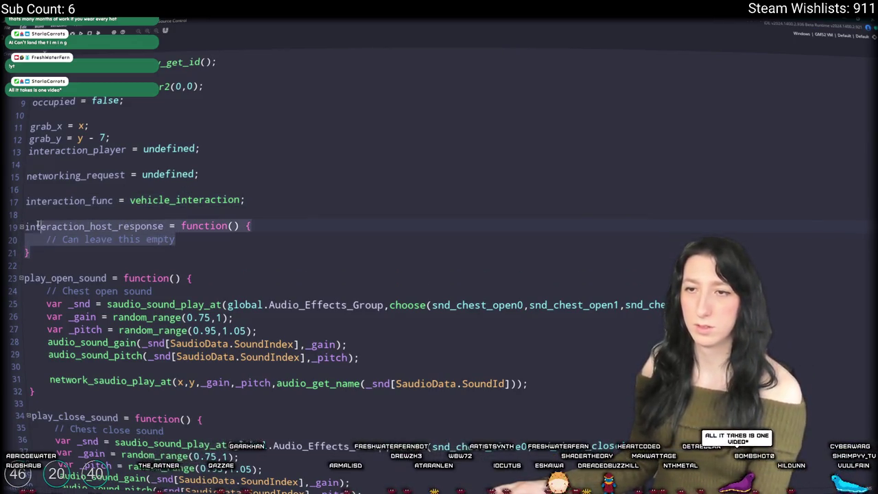
click(68, 226)
drag(39, 259, 26, 214)
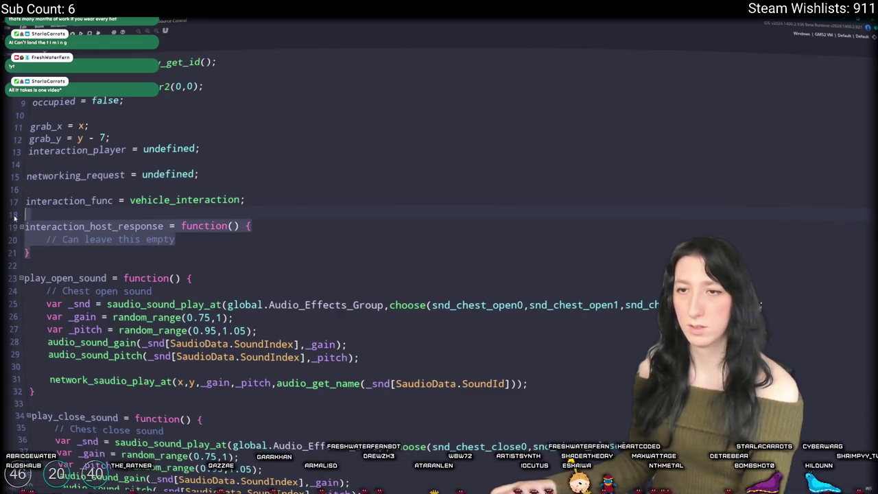
scroll(161, 257, up, 2)
key(Delete)
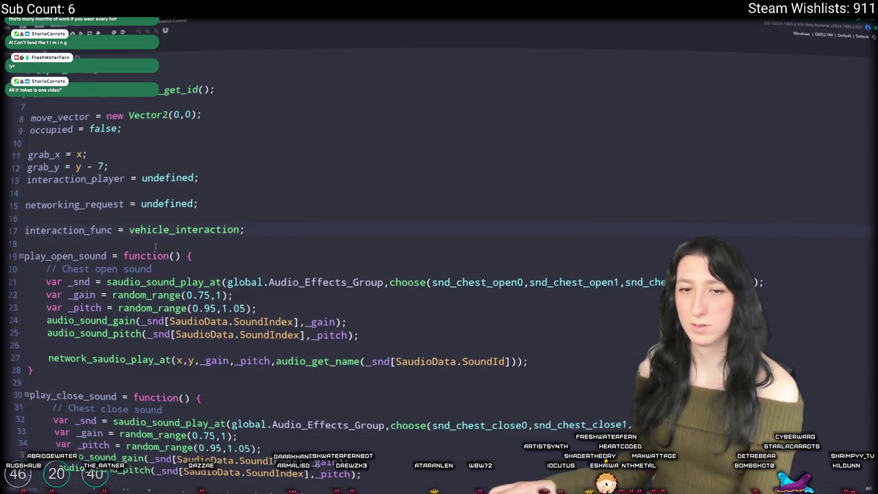
middle_click(150, 231)
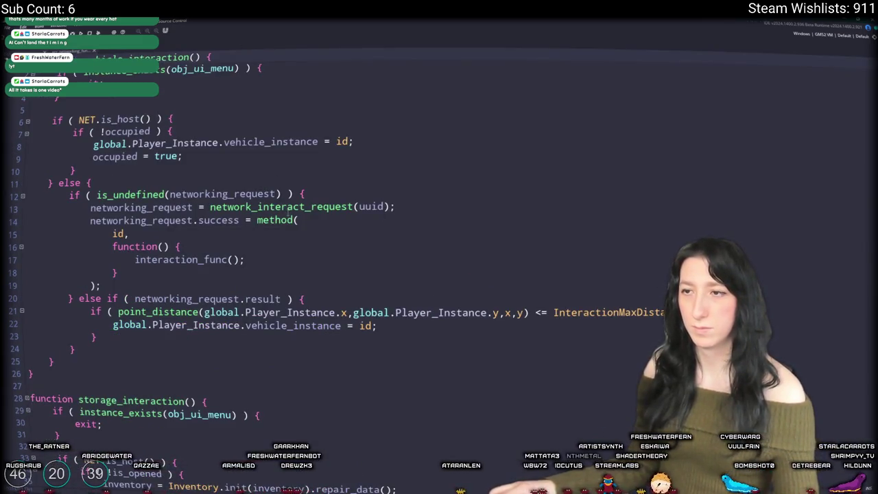
click(296, 207)
Locate network_interact_request via its InteractRequest packet and duplicate the whole function
middle_click(296, 207)
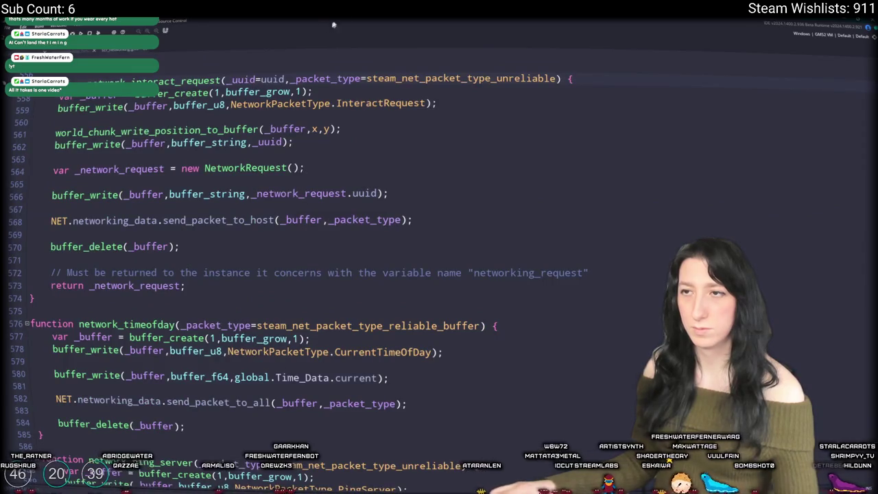
double_click(380, 103)
key(ctrl+f)
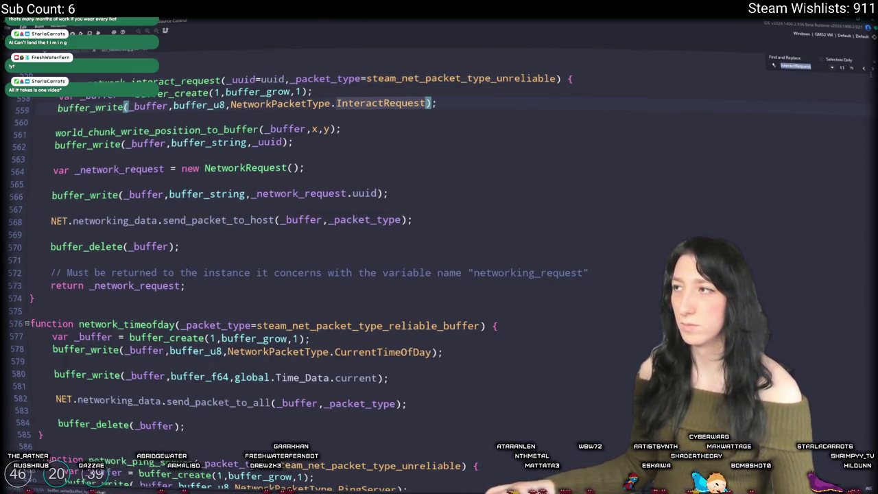
click(872, 69)
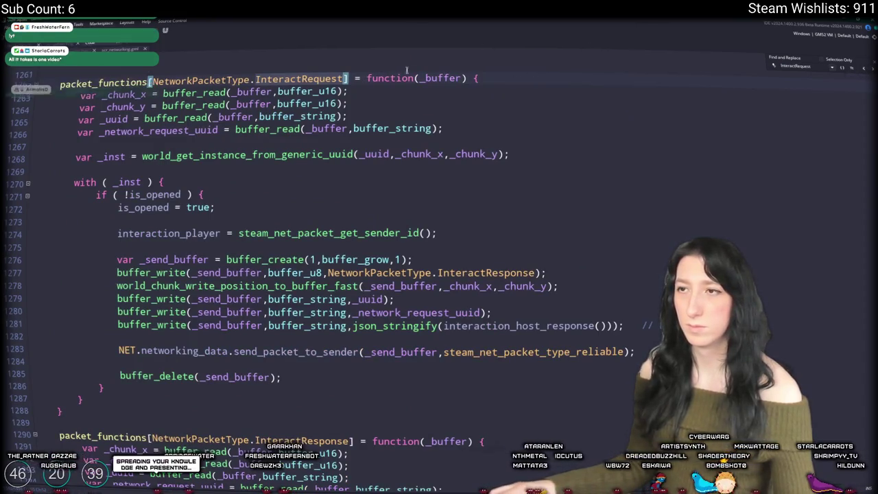
click(865, 71)
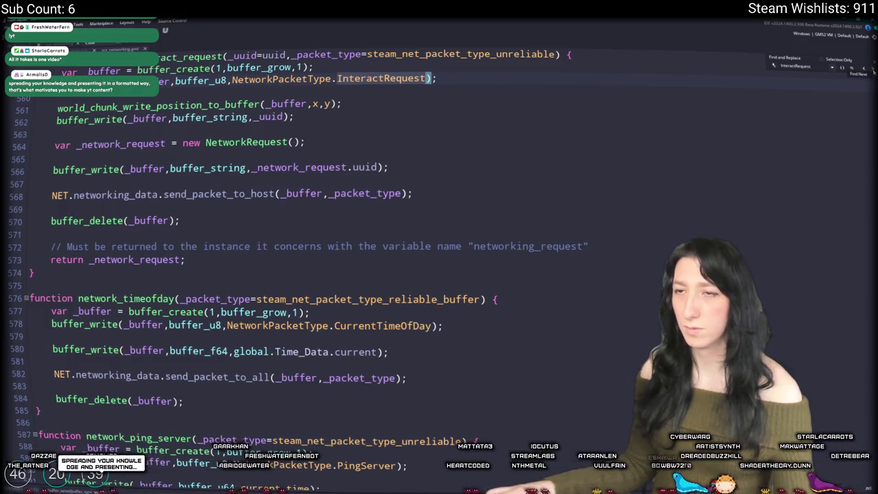
scroll(296, 234, up, 1)
scroll(37, 273, up, 1)
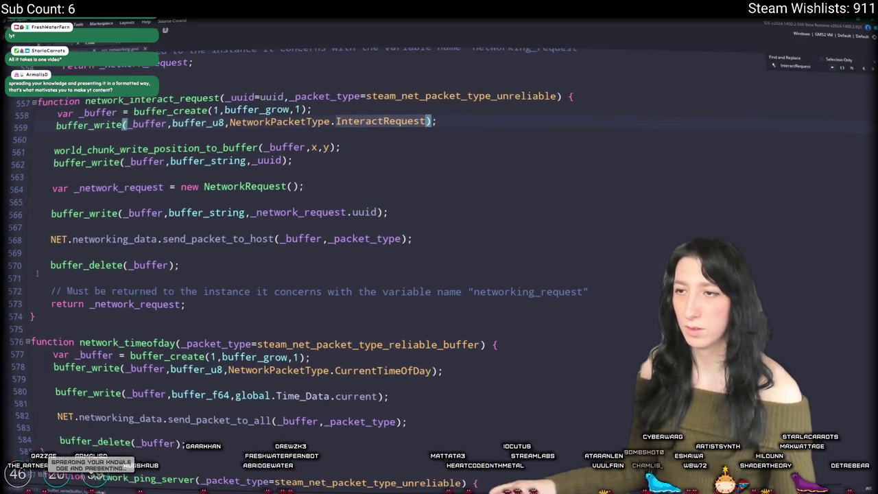
drag(45, 312, 29, 103)
key(ctrl+d)
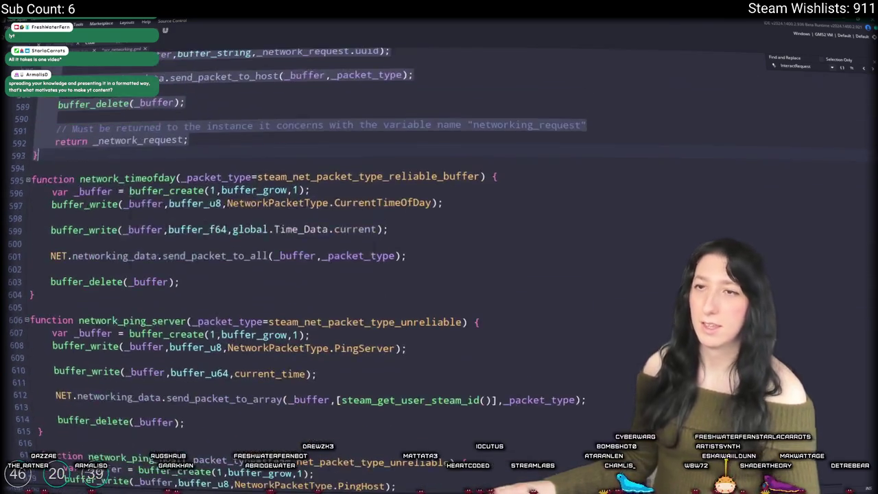
Rename the copied function to network_vehicle_interact_request
click(152, 190)
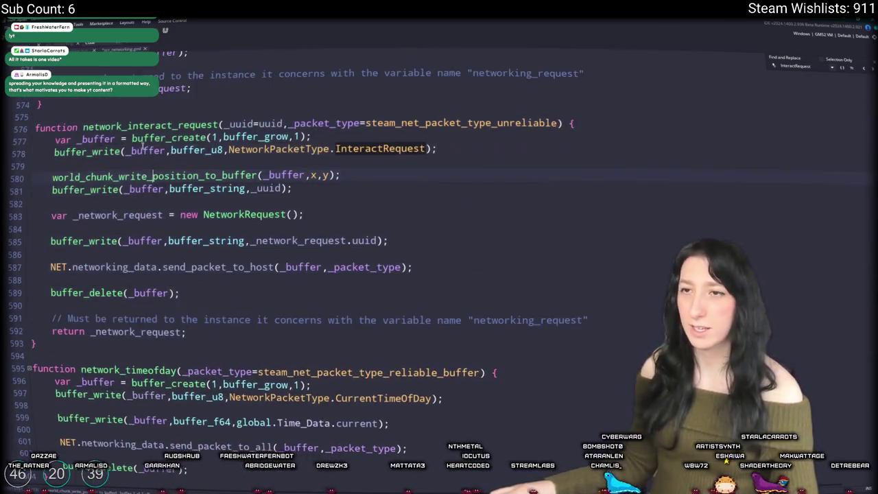
click(127, 124)
text(vehicle_)
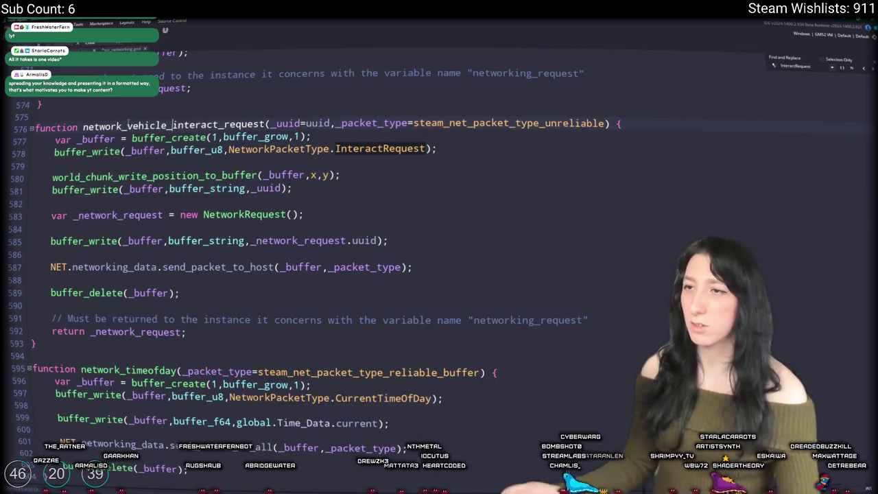
Duplicate the InteractRequest line in the NetworkPacketType enum and rename the copy VehicleInteractRequest
middle_click(380, 149)
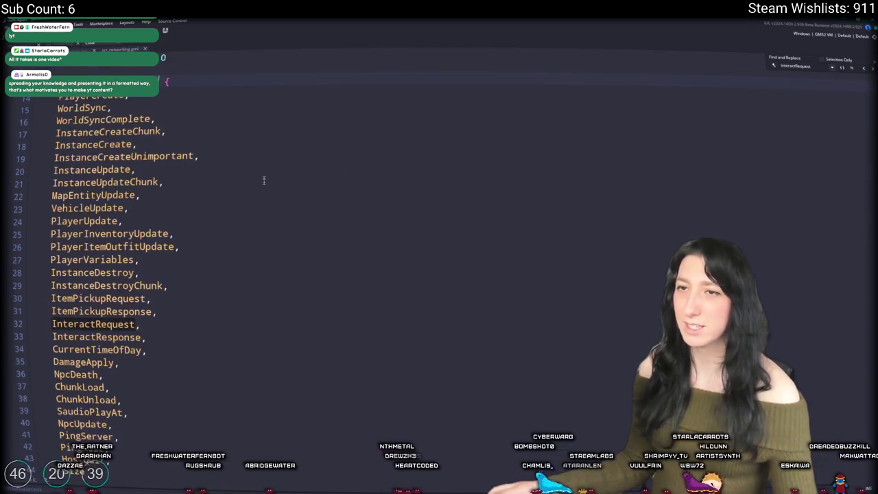
click(138, 324)
key(ctrl+d)
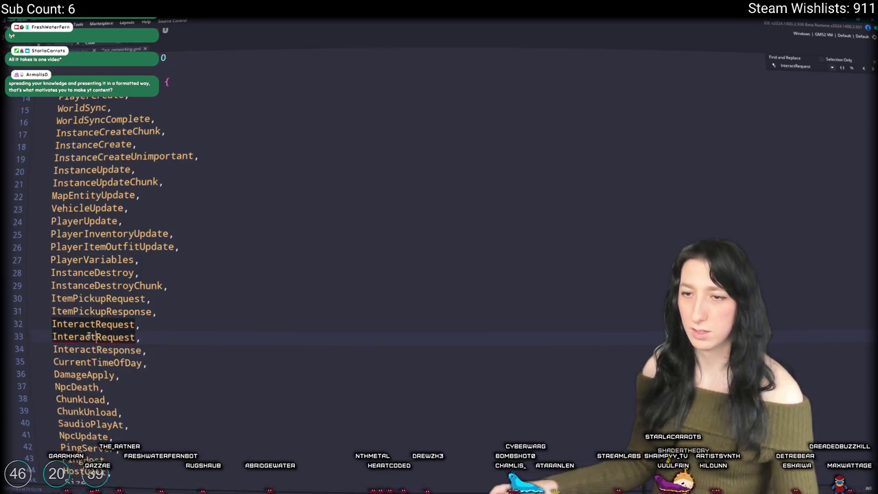
click(90, 337)
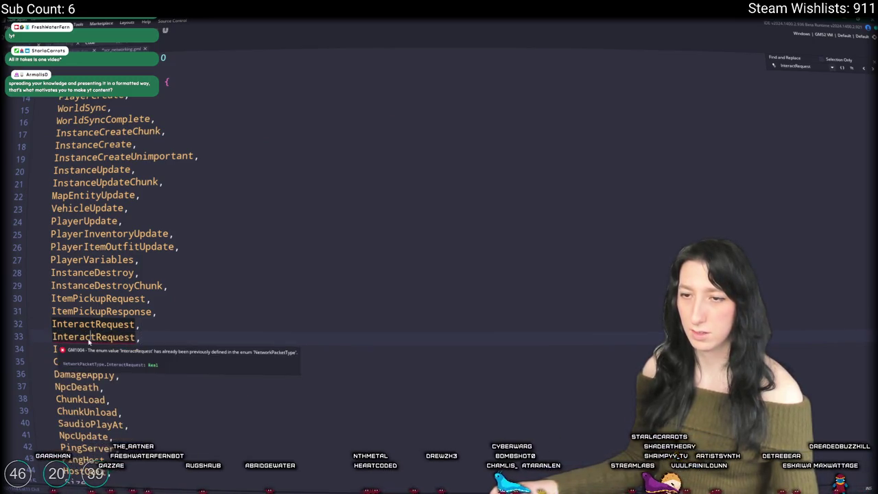
click(53, 337)
text(Vehicle)
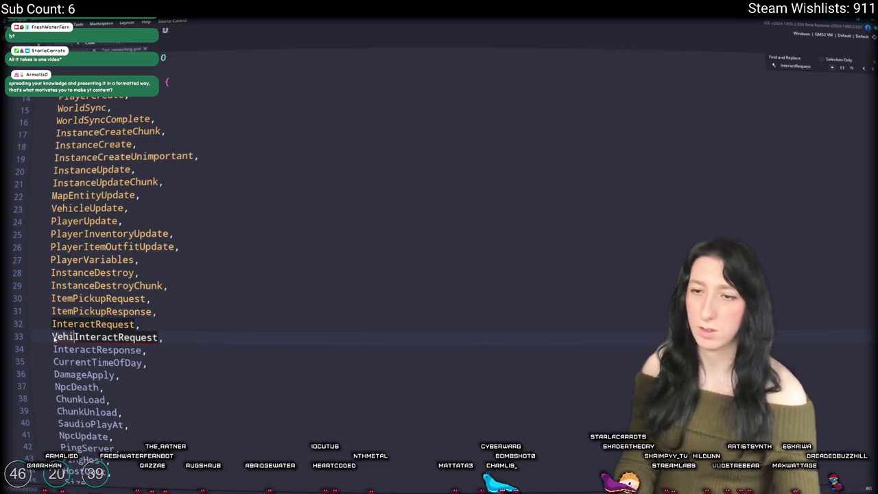
click(857, 70)
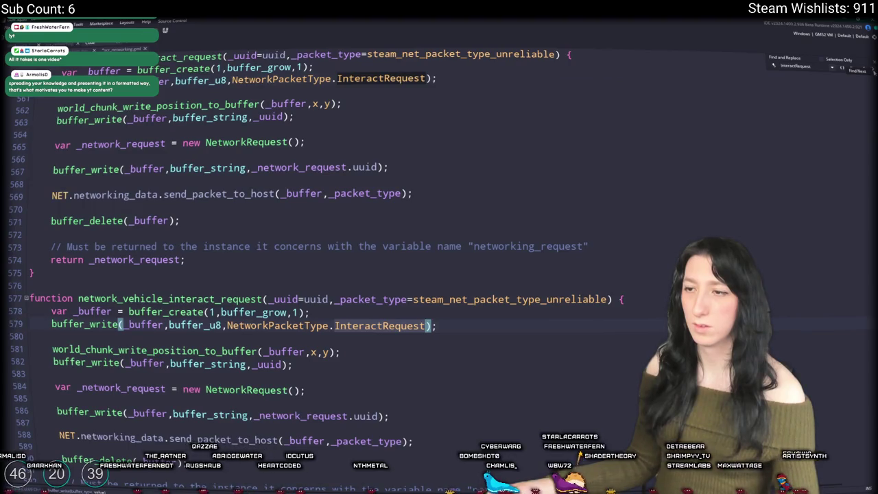
Change line 579's packet type from InteractRequest to VehicleInteractRequest
click(381, 325)
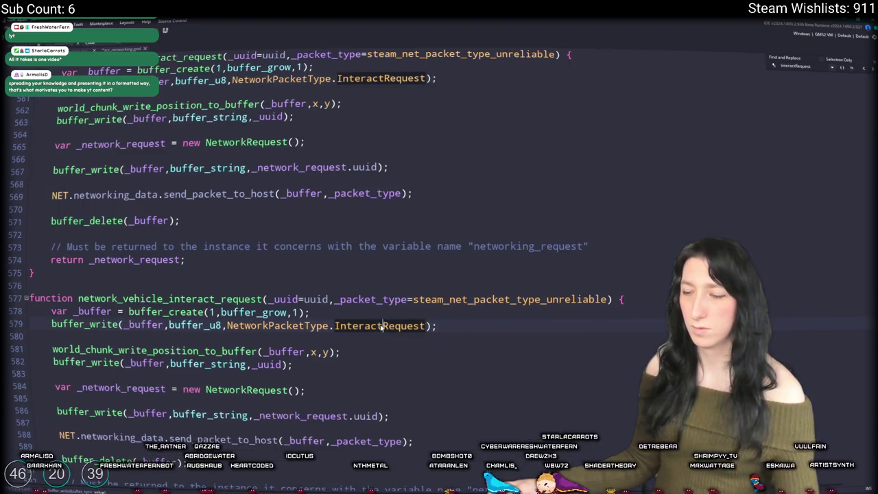
text(Vehicle)
key(ctrl+z)
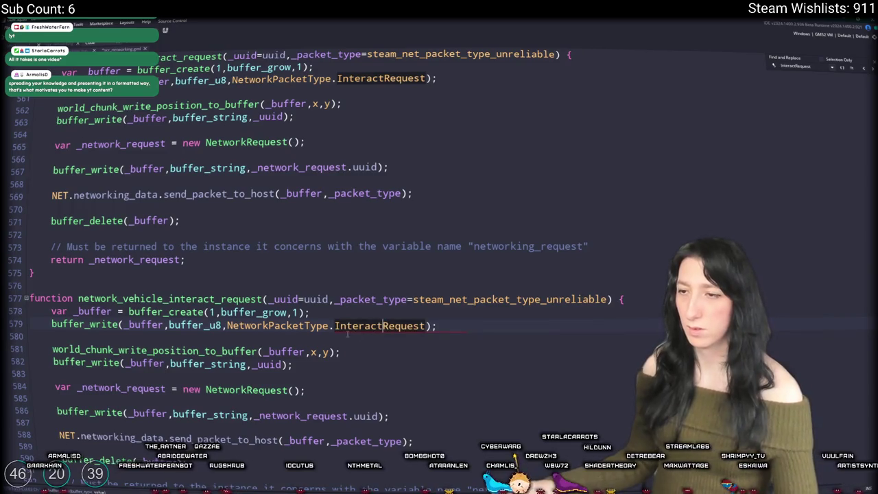
click(336, 326)
text(Vehicle)
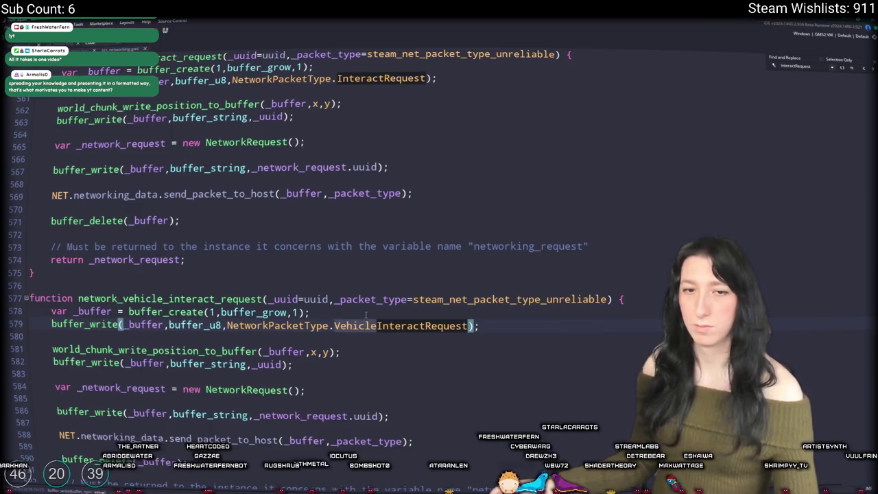
scroll(368, 339, down, 1)
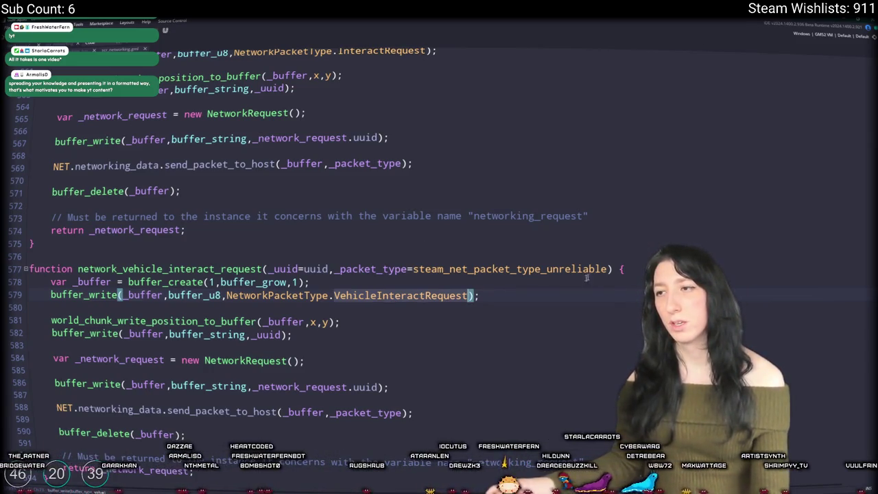
Write network_vehicle_interact_request to send a VehicleInteractRequest with chunk position and uuid
click(544, 301)
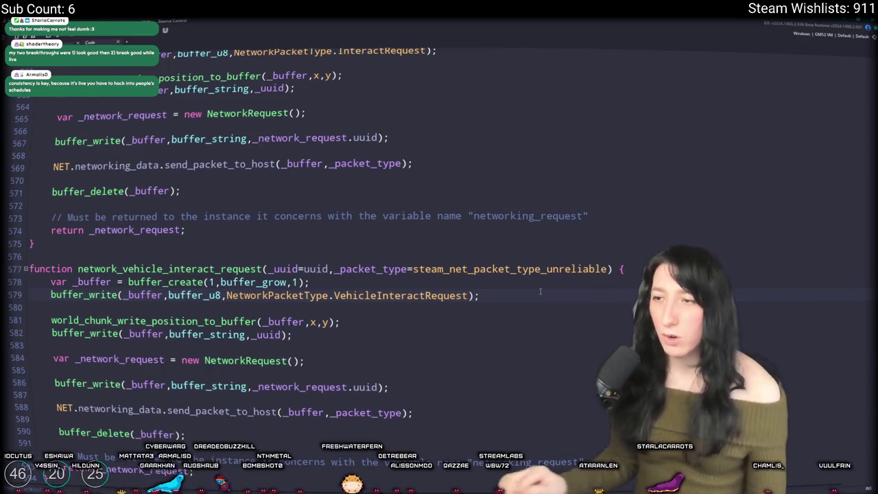
key(Up)
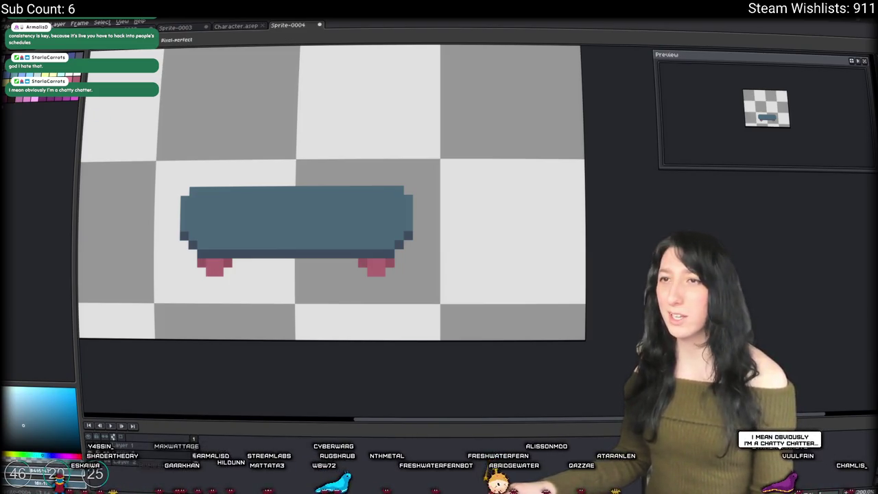
Return from Aseprite to the network_vehicle_interact_request code in GameMaker
key(alt+Tab)
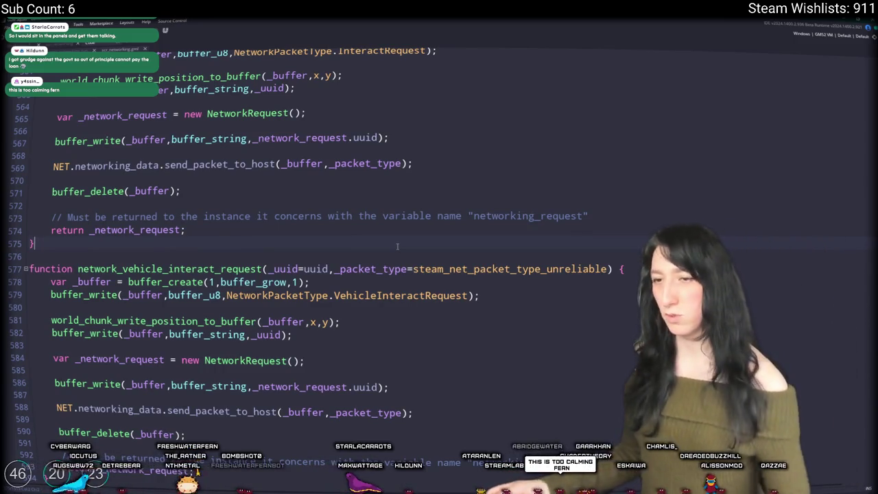
scroll(397, 246, down, 2)
click(532, 201)
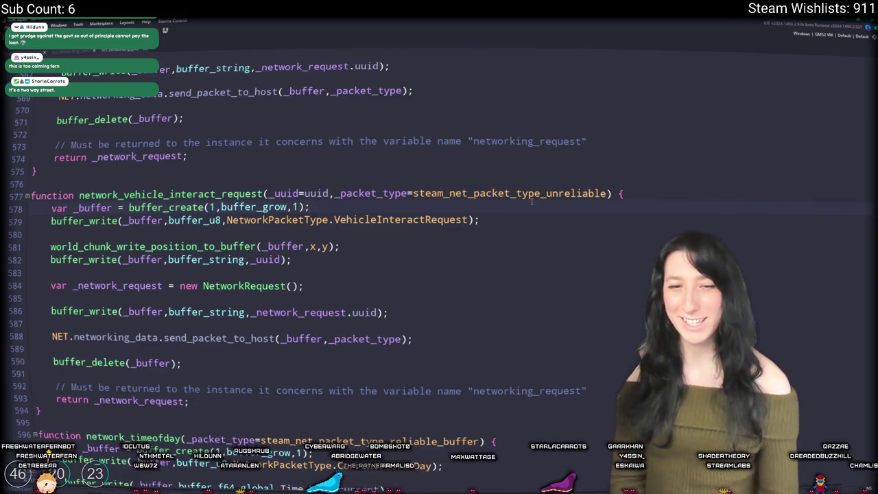
key(alt+Tab)
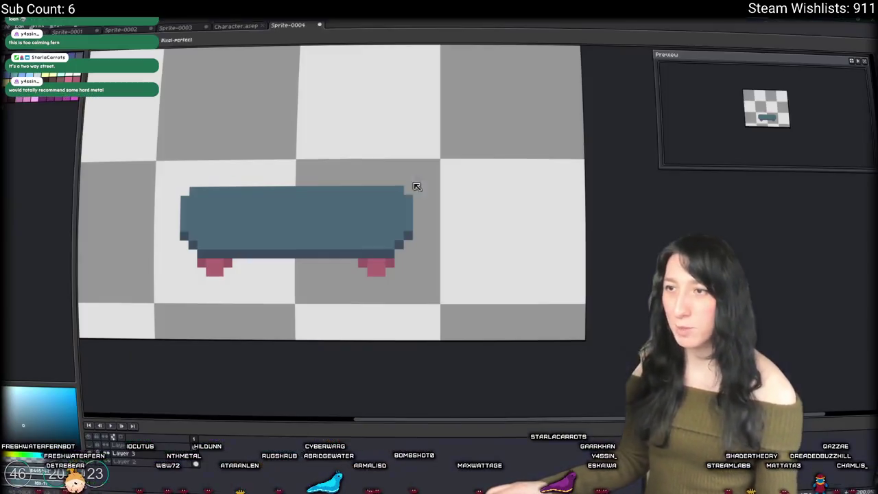
key(alt+Tab)
click(382, 186)
click(477, 261)
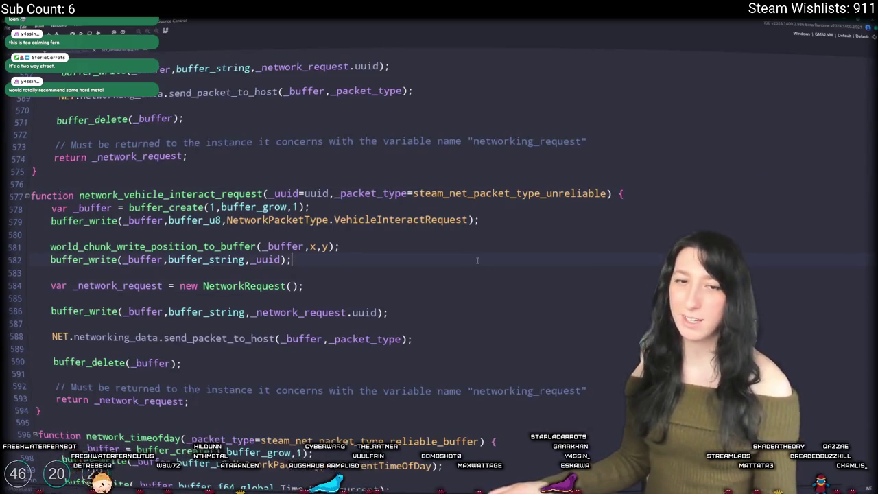
scroll(494, 264, down, 1)
click(499, 209)
scroll(498, 208, down, 2)
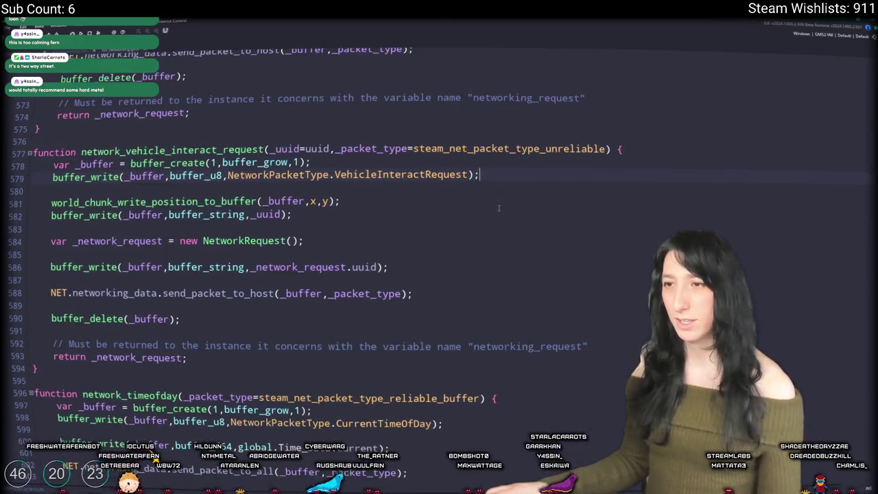
scroll(212, 208, up, 2)
scroll(206, 214, down, 2)
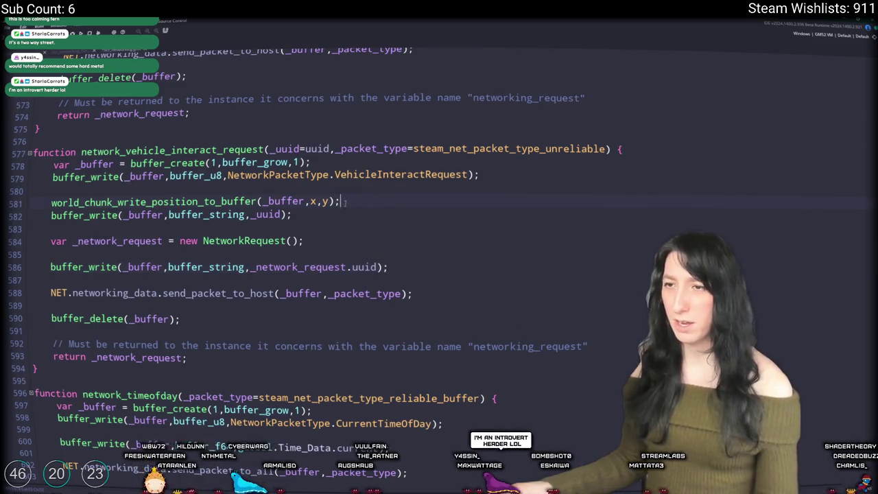
Remove the world_chunk_write_position_to_buffer line and search the code for InteractRequest
drag(386, 200, 38, 192)
key(BackSpace)
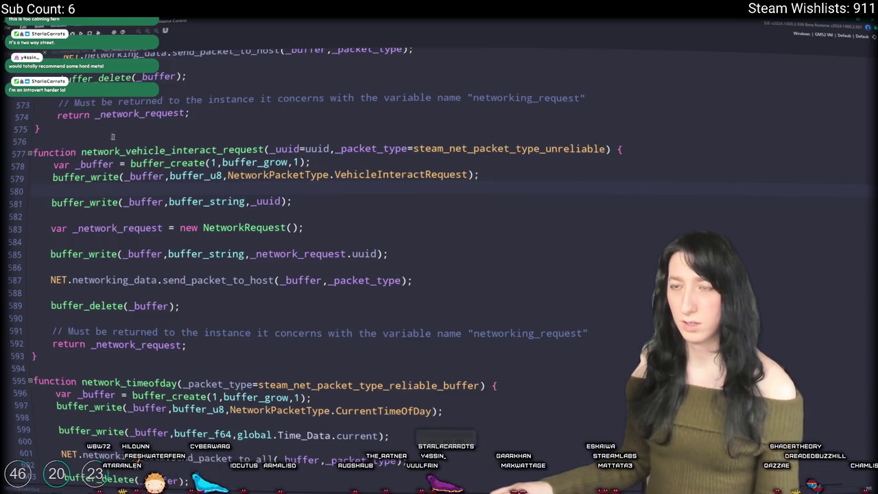
double_click(425, 174)
key(ctrl+f)
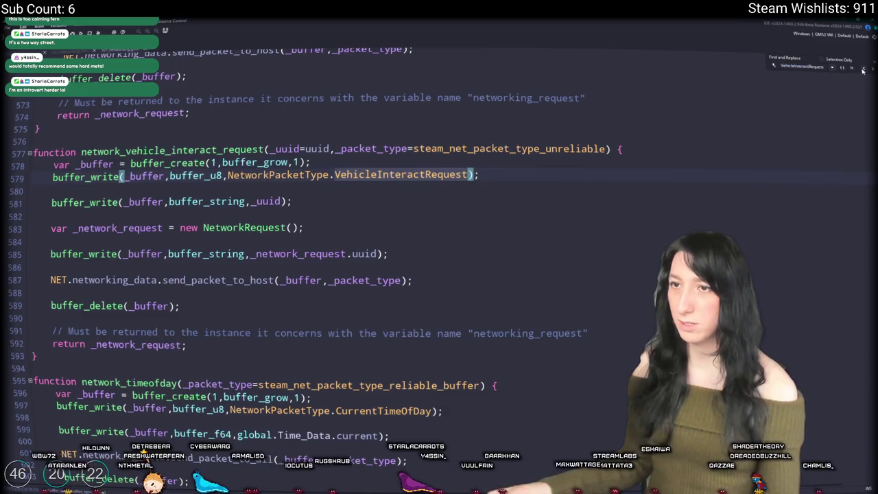
click(852, 70)
click(852, 70)
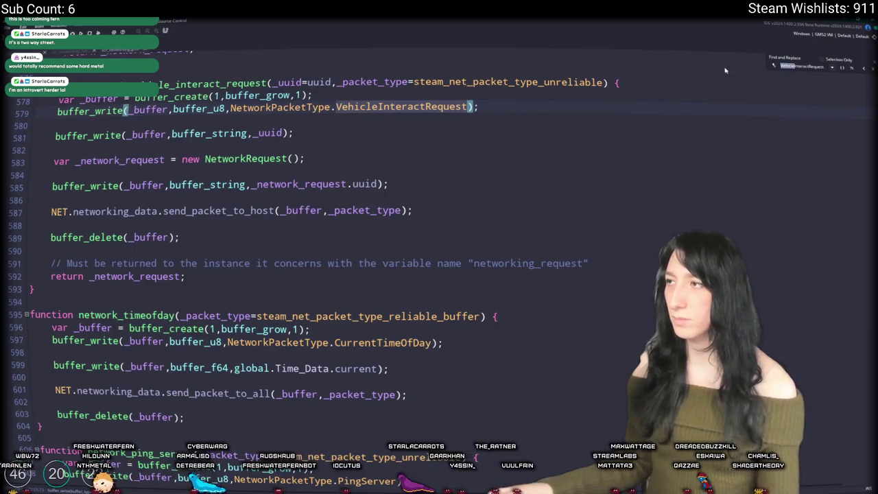
text(InteractRequest)
Duplicate the InteractRequest handler and rename the copy VehicleInteractRequest
shift+click(63, 410)
key(ctrl+d)
scroll(232, 197, up, 8)
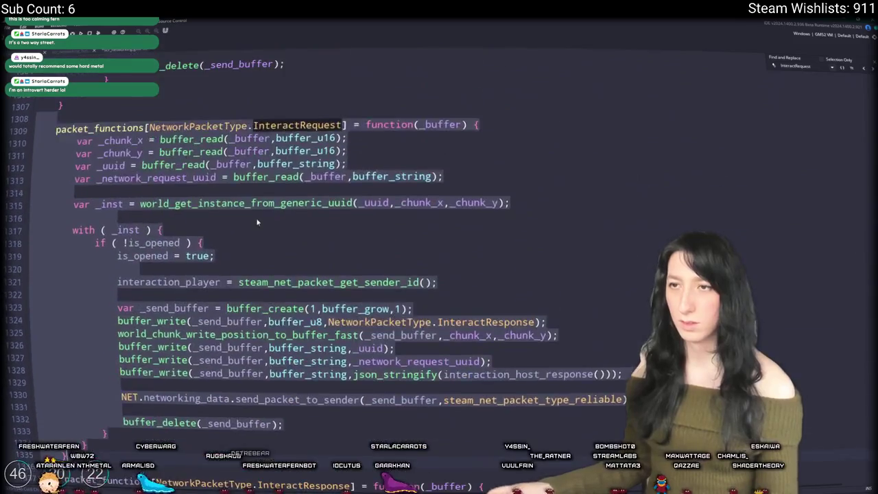
double_click(343, 184)
text(VehicleInteractRequest)
Delete the _chunk_x and _chunk_y reads from the VehicleInteractRequest handler
scroll(661, 109, up, 1)
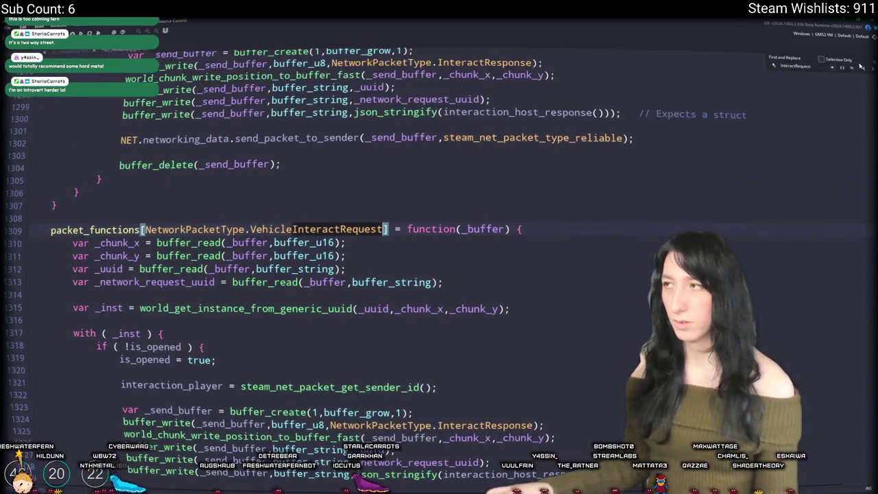
scroll(559, 259, up, 7)
scroll(548, 246, down, 6)
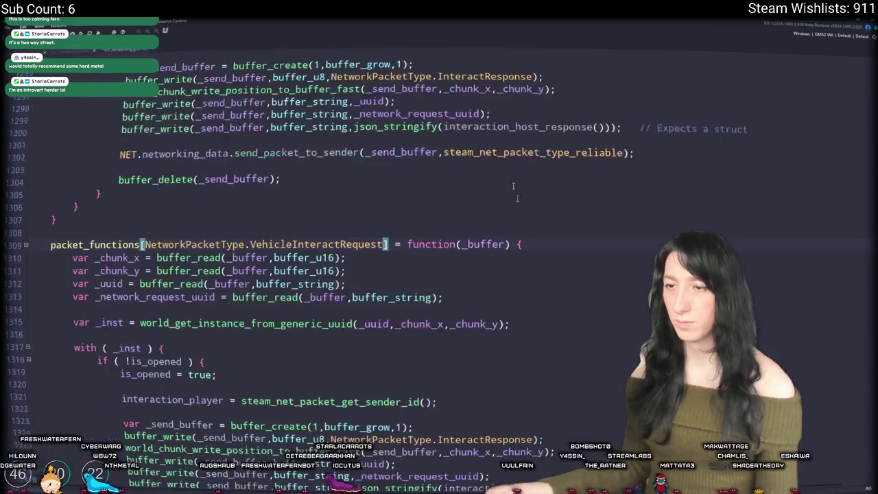
mouse_move(384, 274)
mouse_down()
mouse_move(82, 267)
mouse_move(522, 244)
mouse_up()
key(BackSpace)
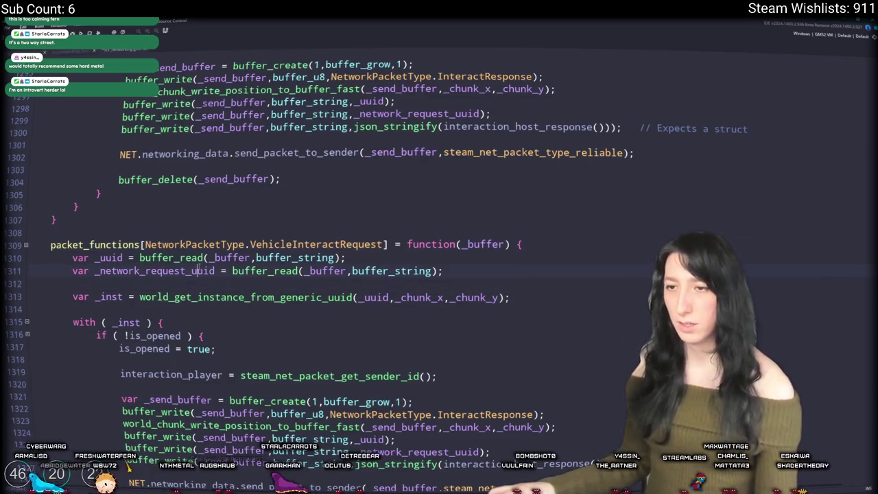
Check where _network_request_uuid is used, then open a Twitch channel's About page
click(154, 271)
scroll(395, 271, down, 2)
scroll(395, 271, down, 1)
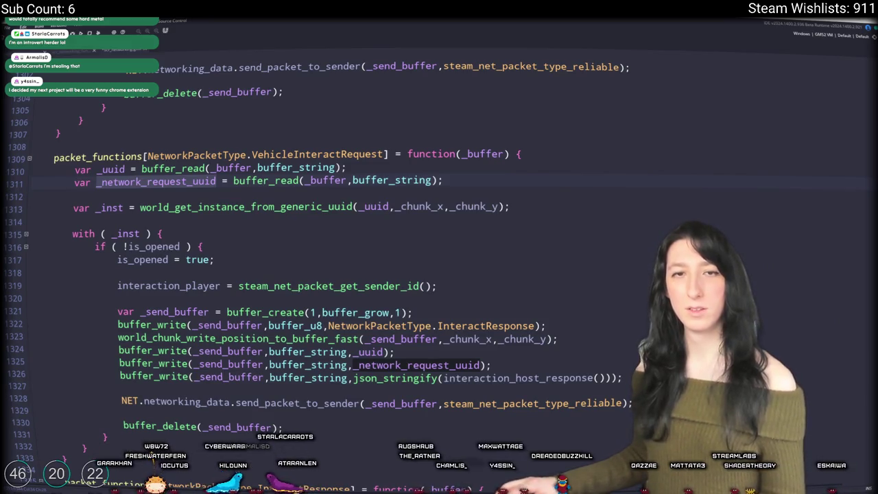
key(alt+Tab)
click(115, 291)
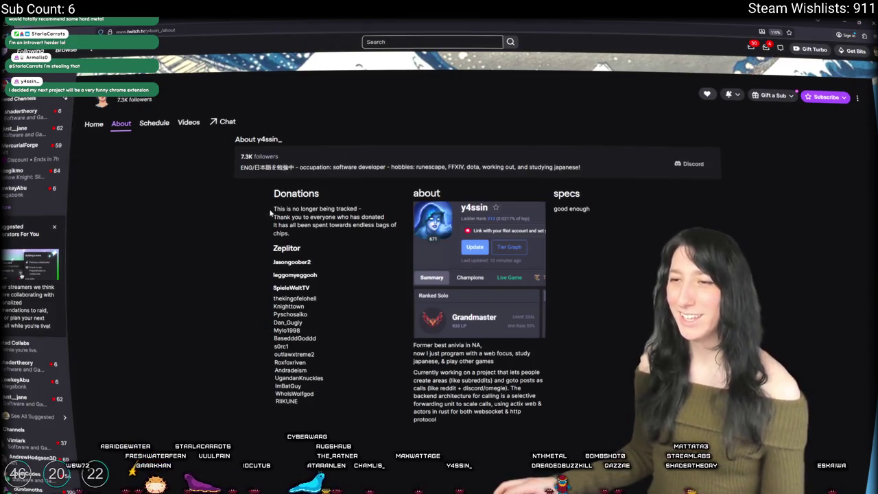
mouse_move(273, 207)
mouse_down()
mouse_move(323, 218)
mouse_move(275, 237)
mouse_move(274, 192)
mouse_up()
click(289, 262)
click(326, 256)
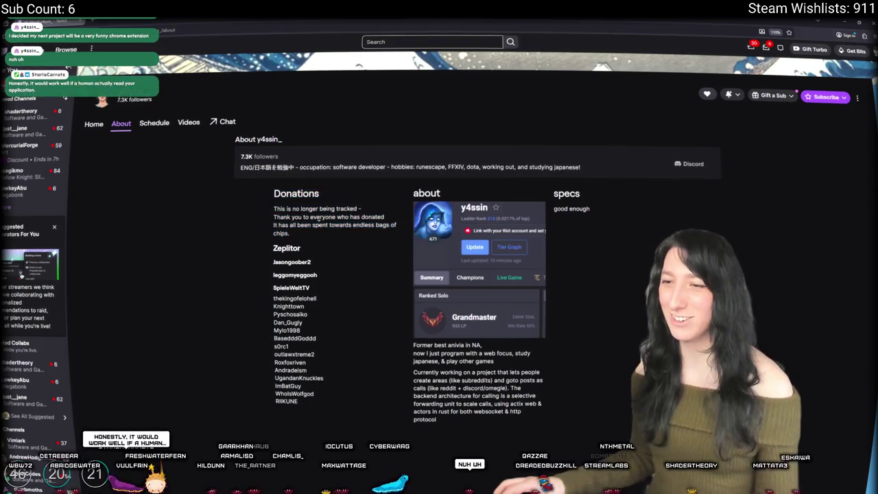
drag(315, 392, 305, 262)
click(315, 275)
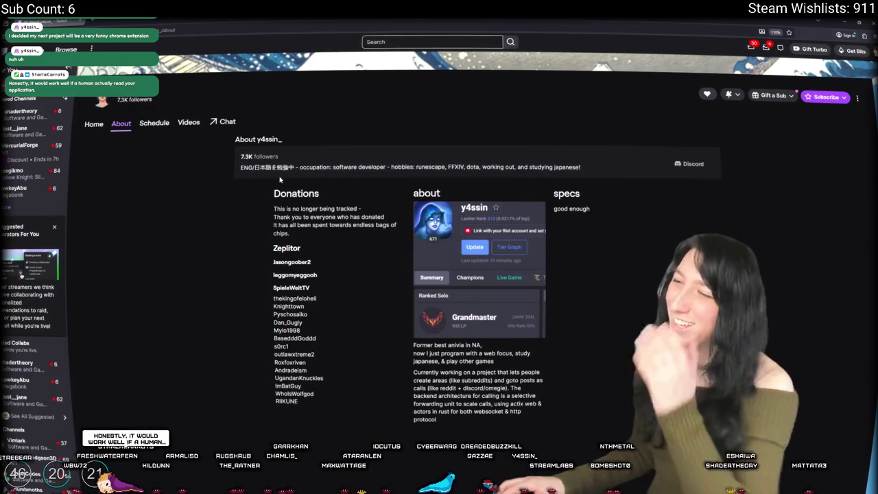
scroll(365, 211, up, 3)
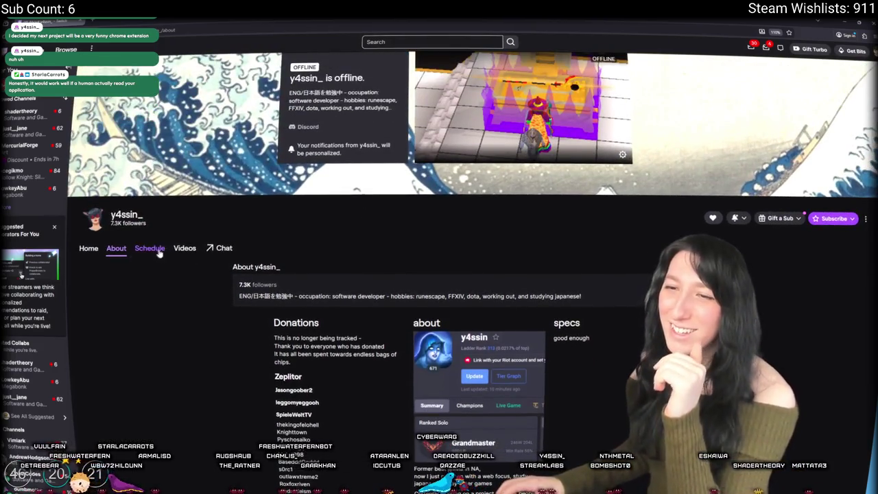
click(181, 249)
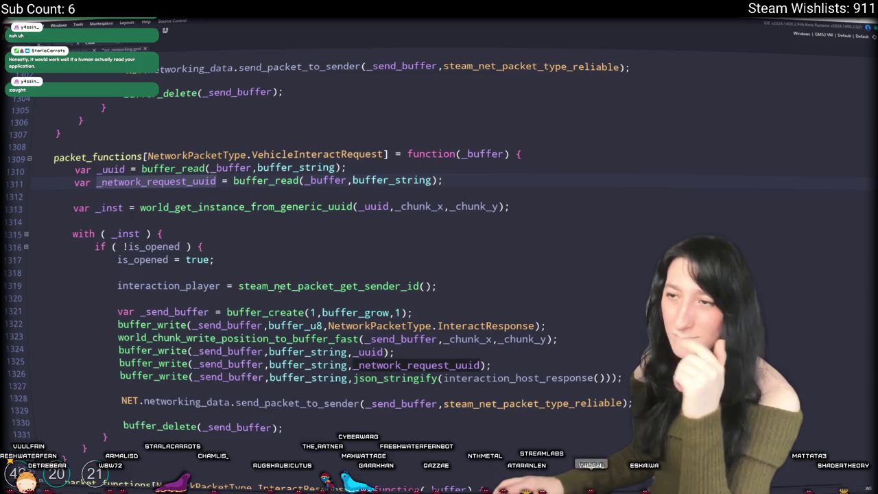
Attempt a Vehicle prefix on InteractResponse at line 1322, then revert the misspelled edit
click(346, 141)
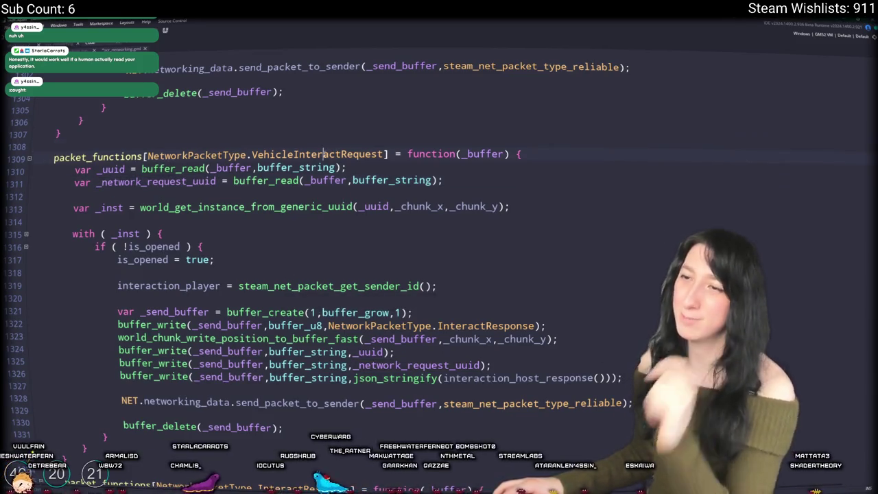
click(322, 155)
click(484, 325)
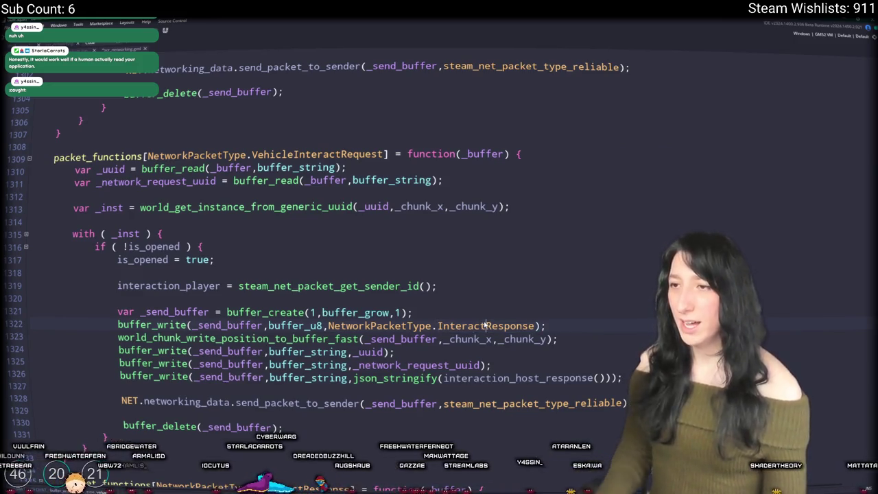
text(Vehile)
key(BackSpace)
key(BackSpace)
key(BackSpace)
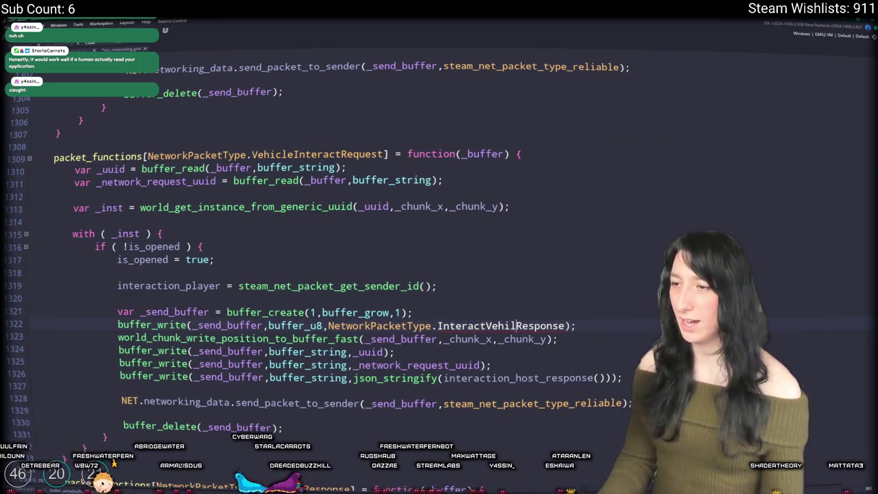
text(hicle)
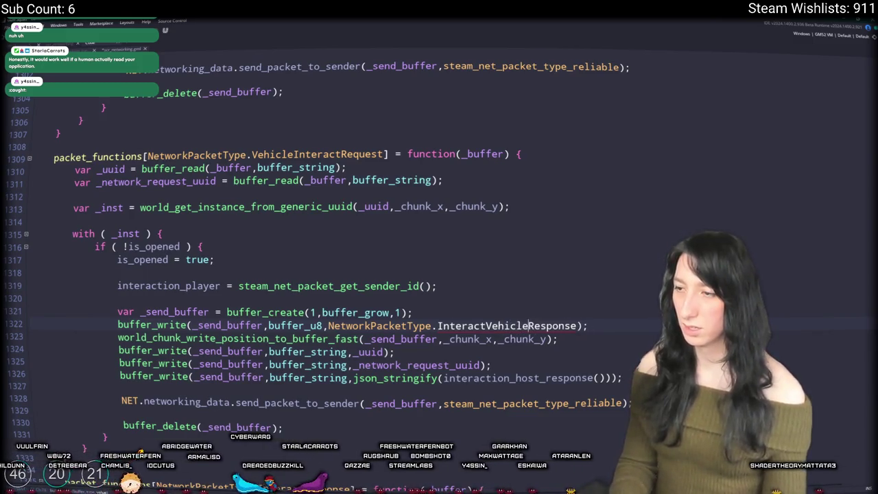
key(BackSpace)
key(BackSpace)
key(BackSpace)
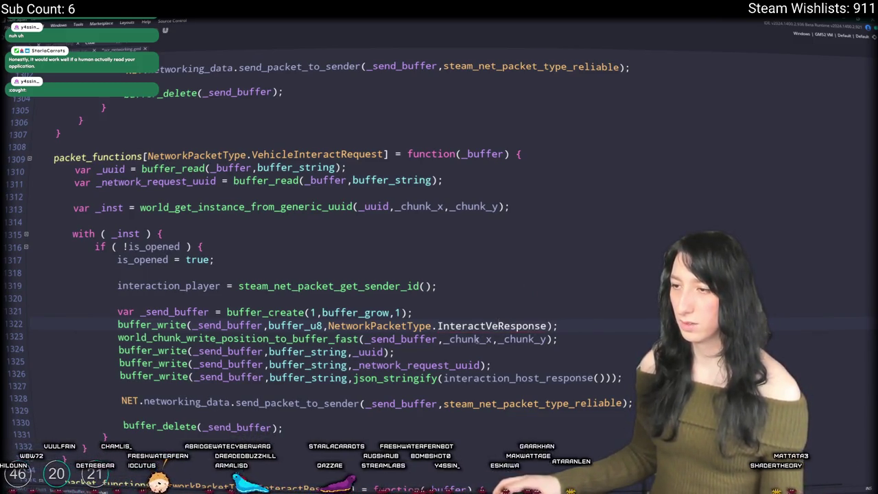
text(hile)
key(BackSpace)
key(BackSpace)
key(BackSpace)
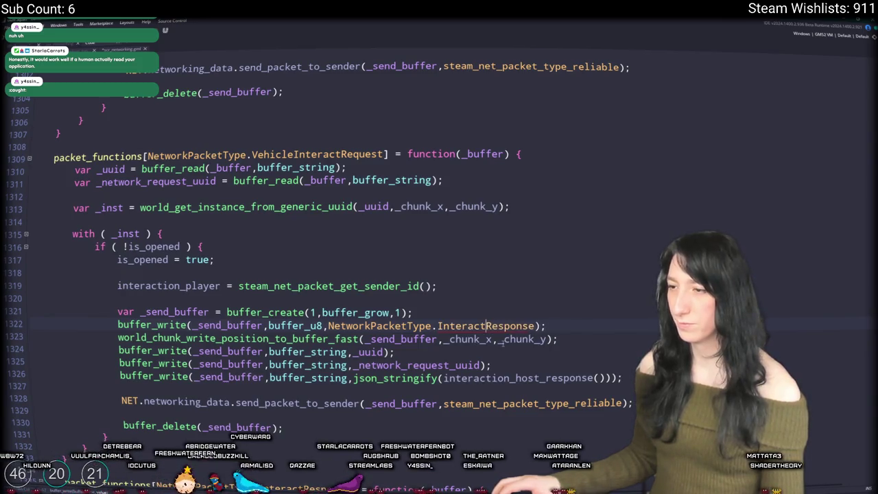
Remove the chunk position write and the json_stringify interaction_host_response line from the response
key(shift+Up)
key(BackSpace)
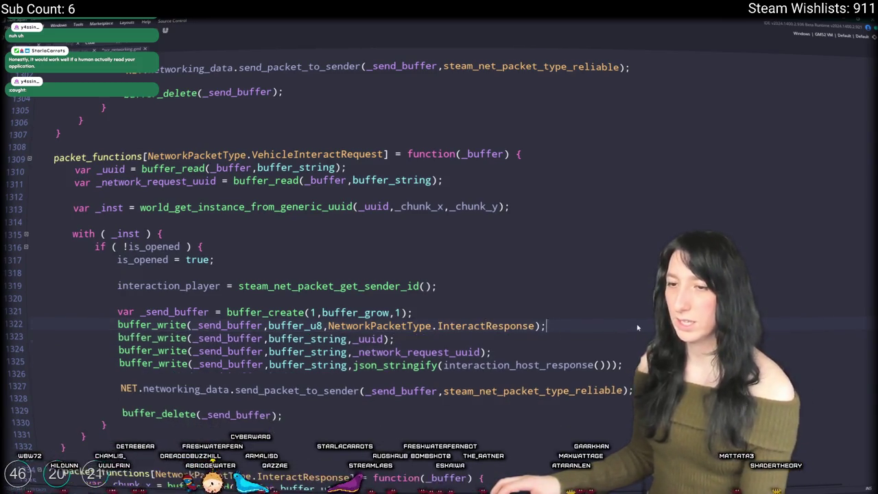
key(Down)
key(Down)
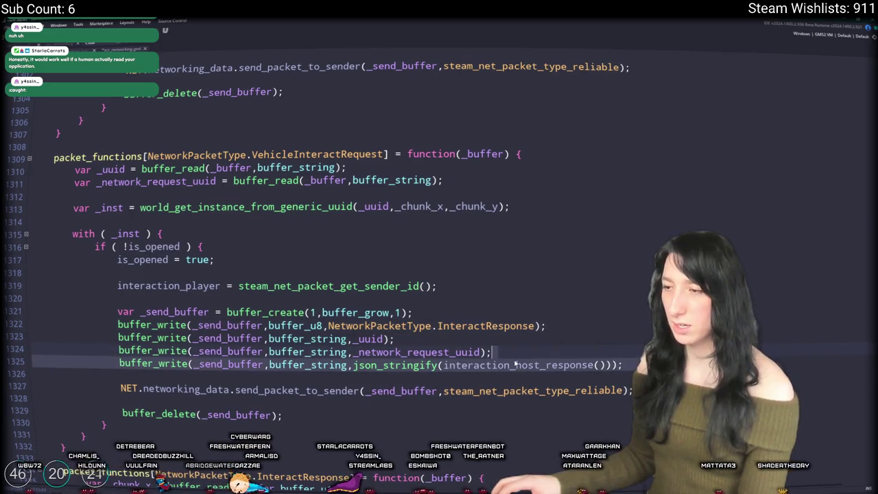
key(shift+Down)
key(shift+End)
key(BackSpace)
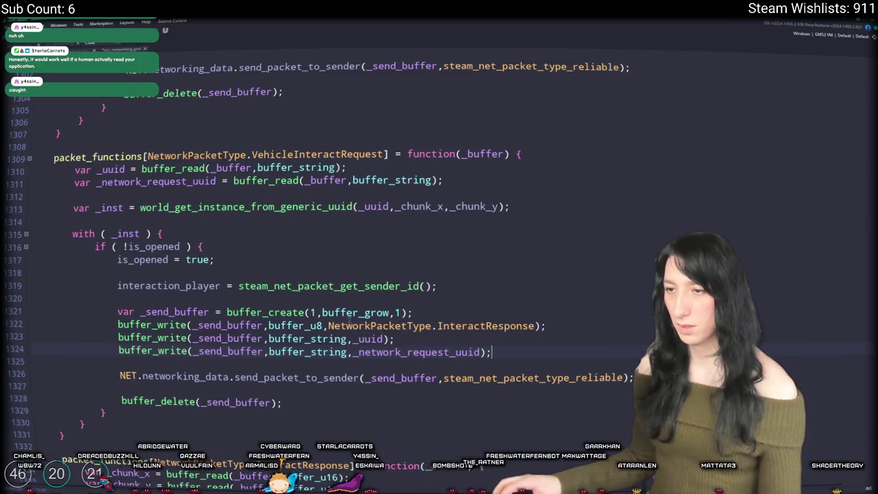
key(ctrl+z)
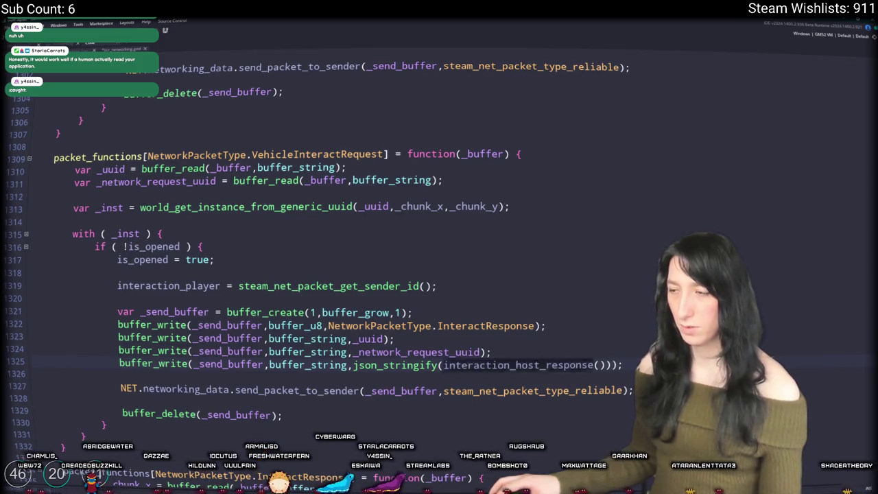
click(780, 352)
key(shift+Down)
key(shift+End)
key(Delete)
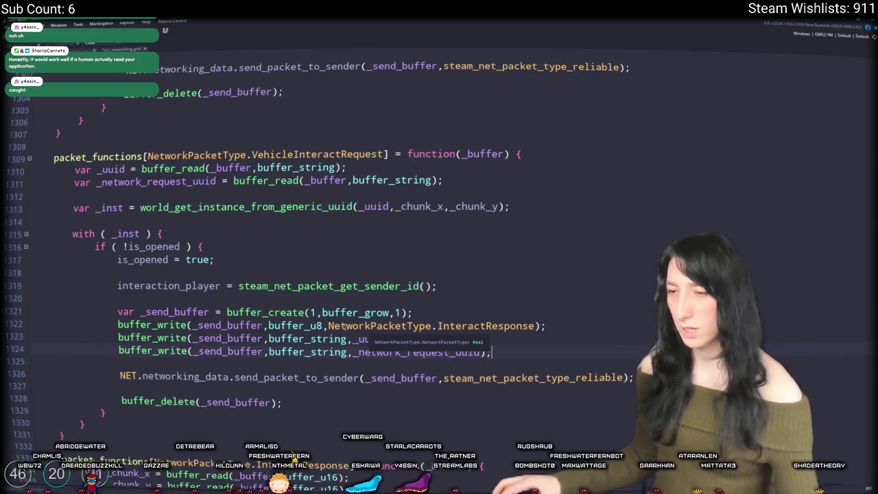
Rename InteractResponse on line 1322 to VehicleInteractResponse
click(327, 326)
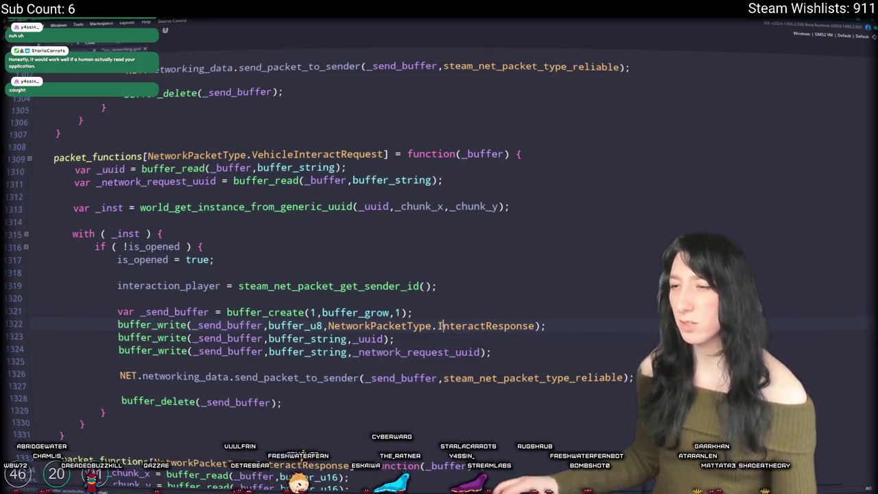
click(438, 325)
text(Vehic)
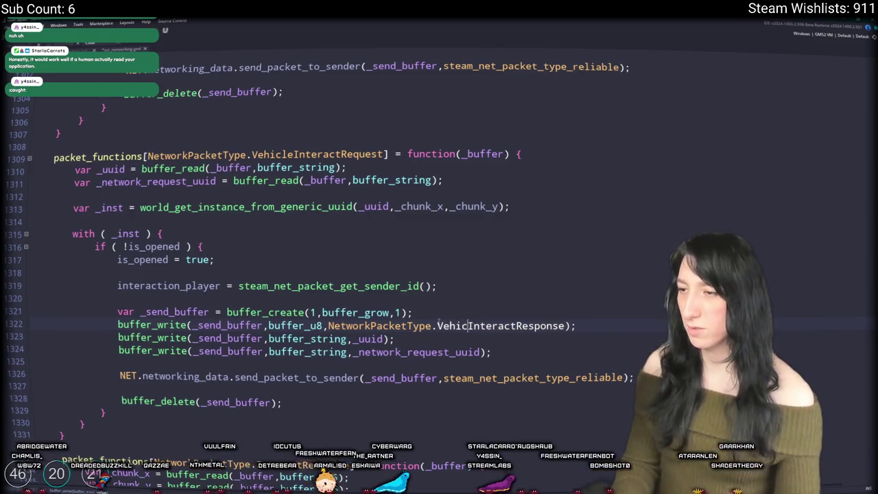
text(le)
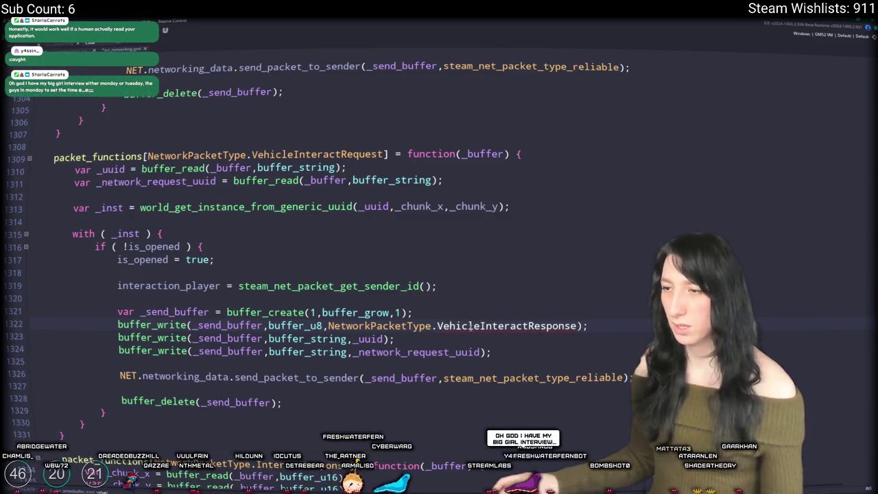
ctrl+click(471, 326)
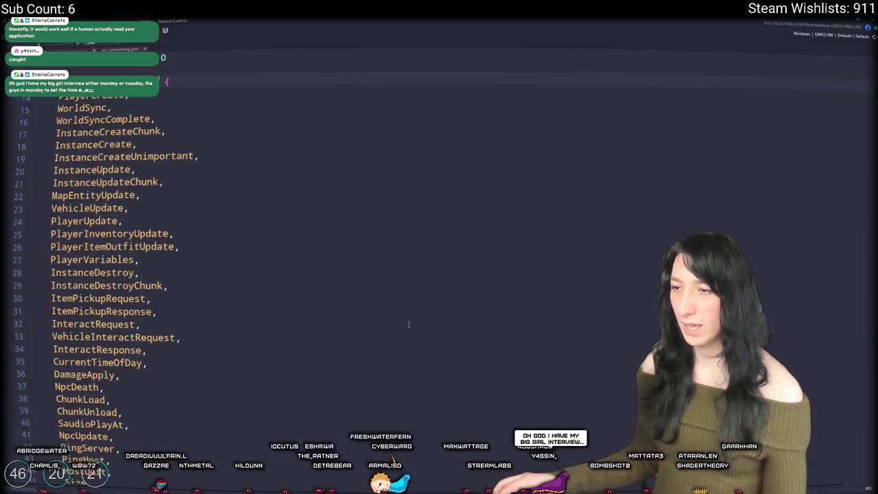
Add a VehicleInteractResponse entry after InteractResponse in the NetworkPacketType enum
scroll(153, 367, down, 2)
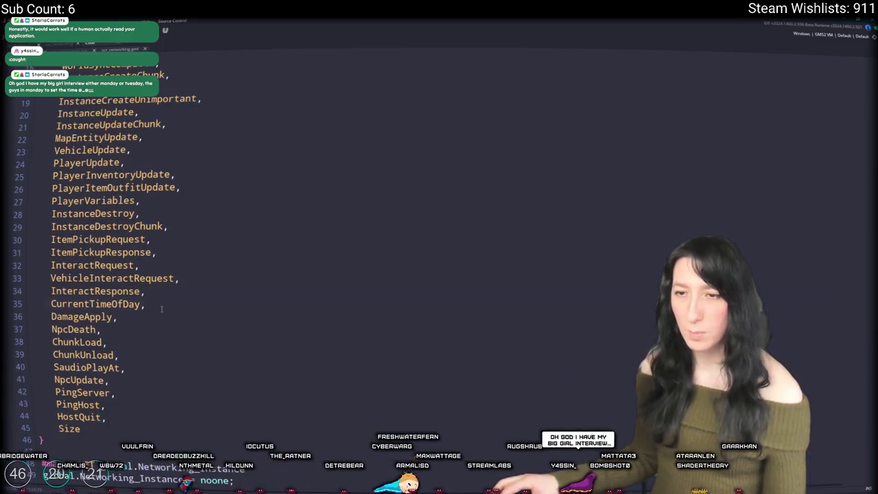
key(Return)
key(ctrl+v)
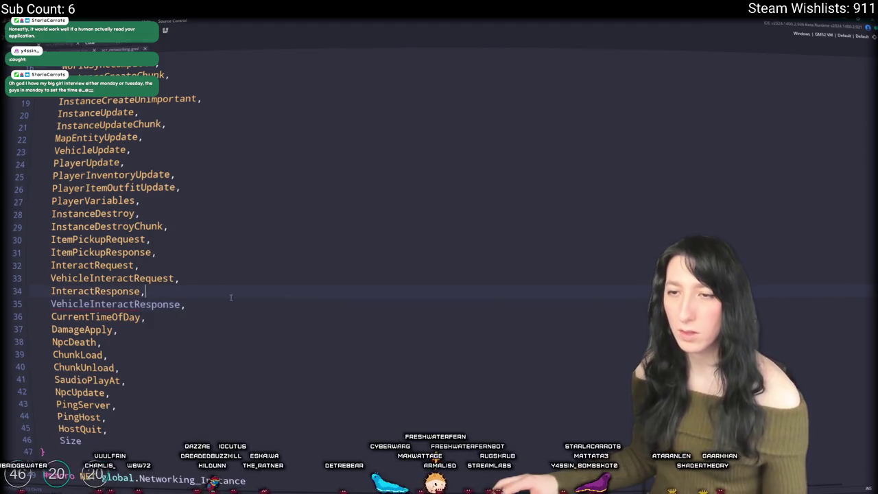
Return to the VehicleInteractRequest handler and duplicate its _network_request_uuid write line
key(ctrl+f)
key(Return)
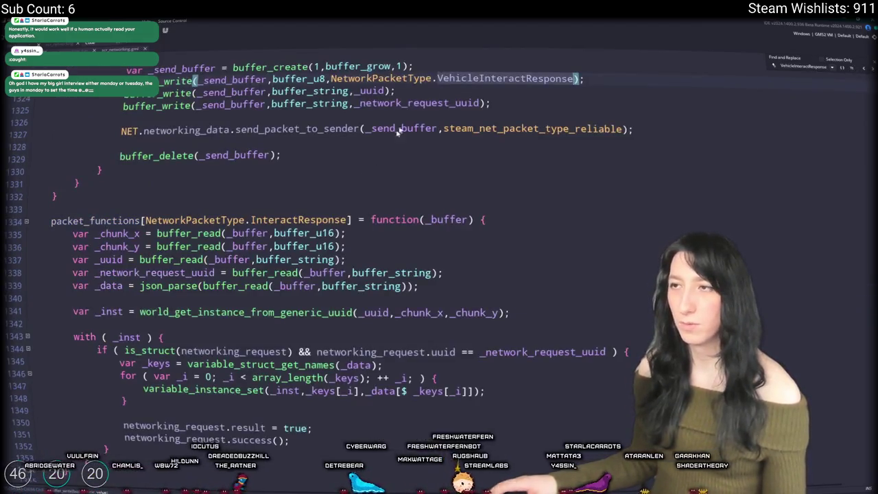
scroll(447, 240, up, 4)
double_click(439, 237)
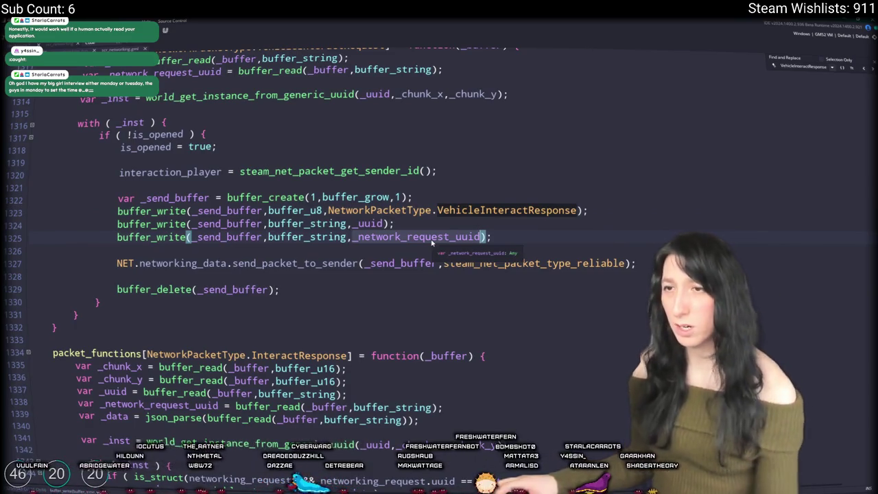
scroll(432, 243, up, 2)
scroll(421, 240, up, 3)
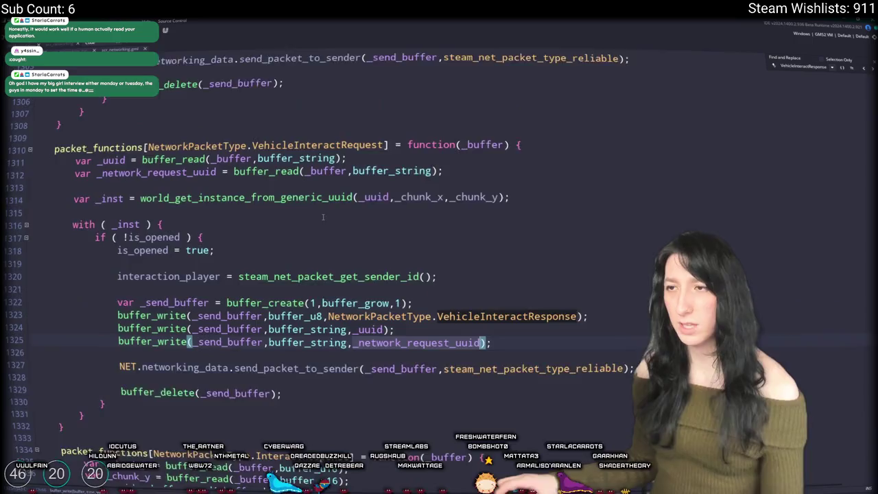
double_click(335, 204)
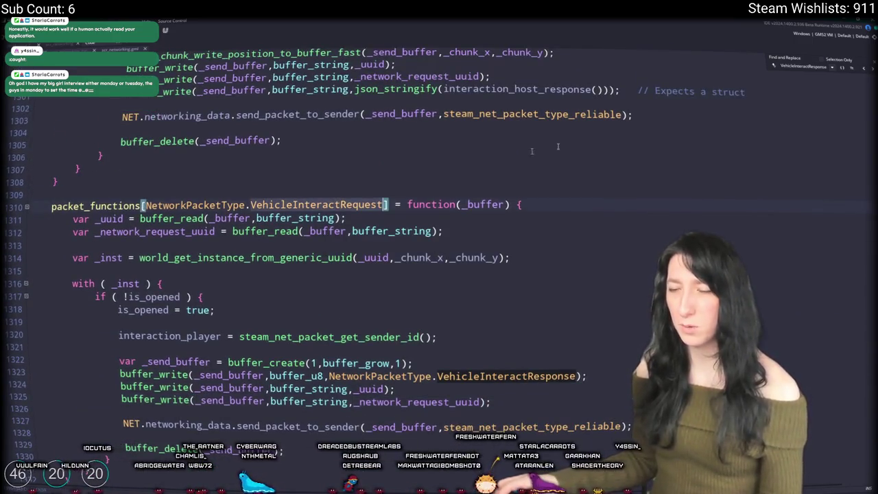
key(ctrl+f)
key(Return)
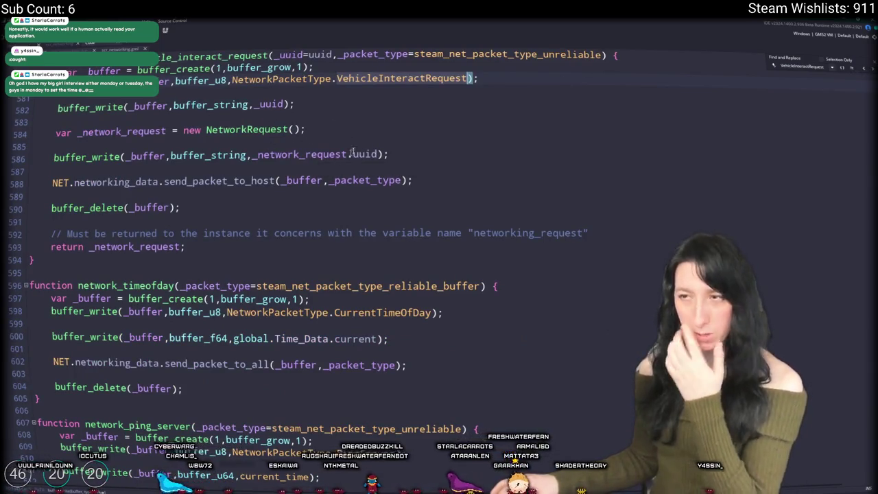
key(Return)
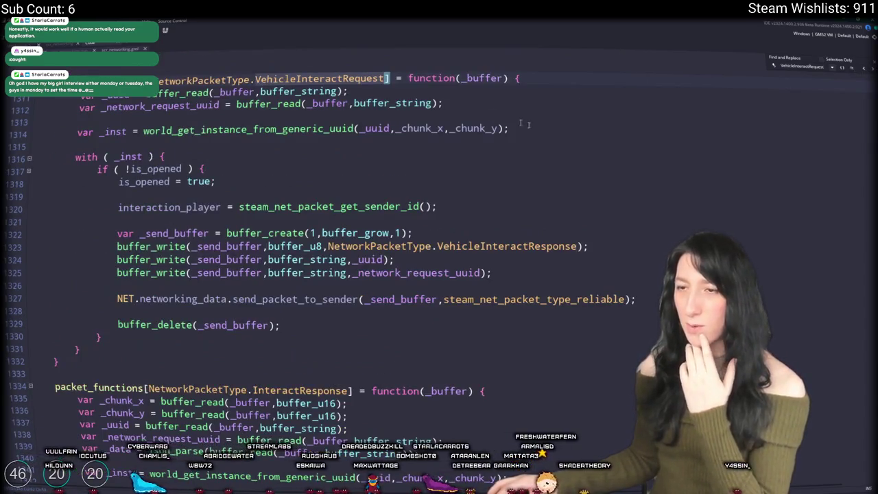
click(583, 262)
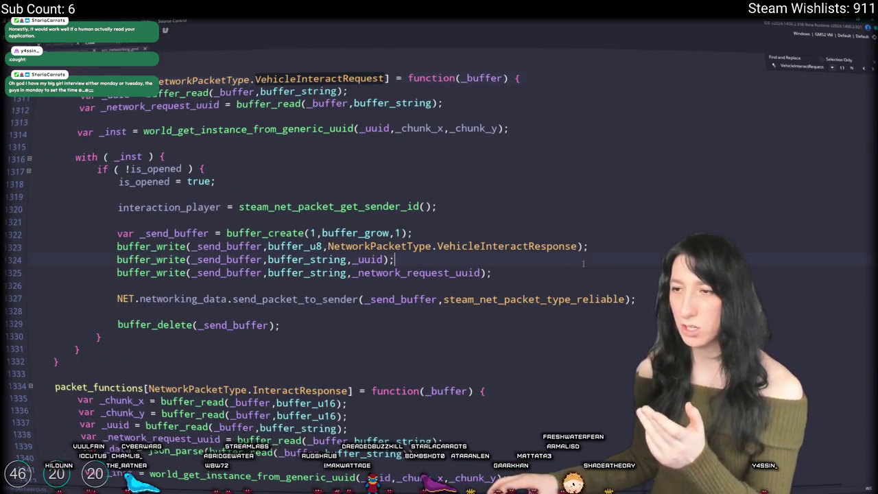
key(ctrl+d)
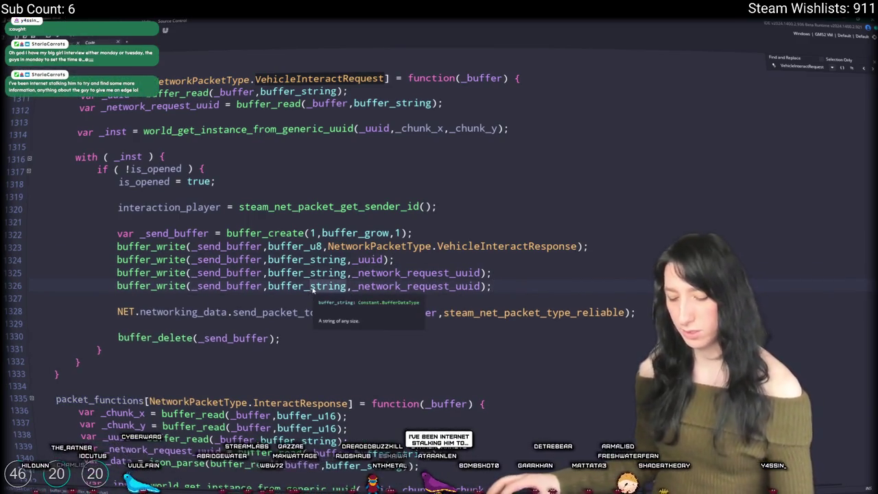
Change the duplicated line to write occupied as a buffer_bool
double_click(312, 286)
text(buffer_bo)
key(Return)
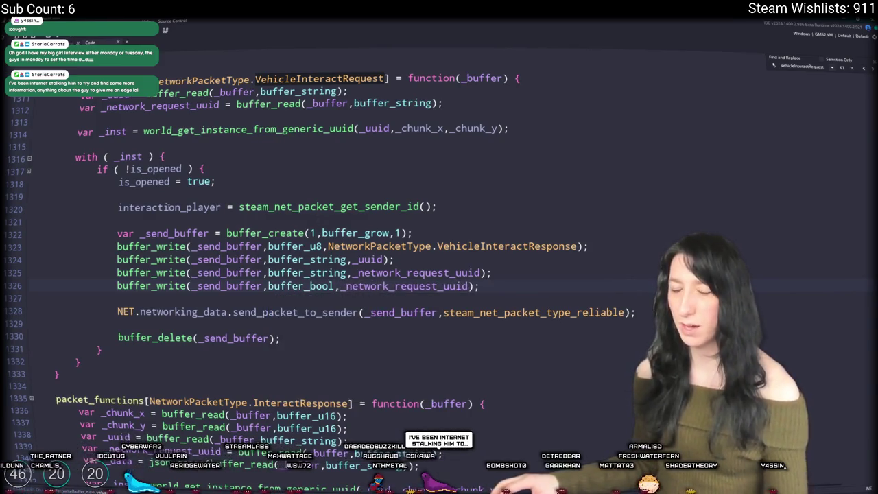
double_click(379, 286)
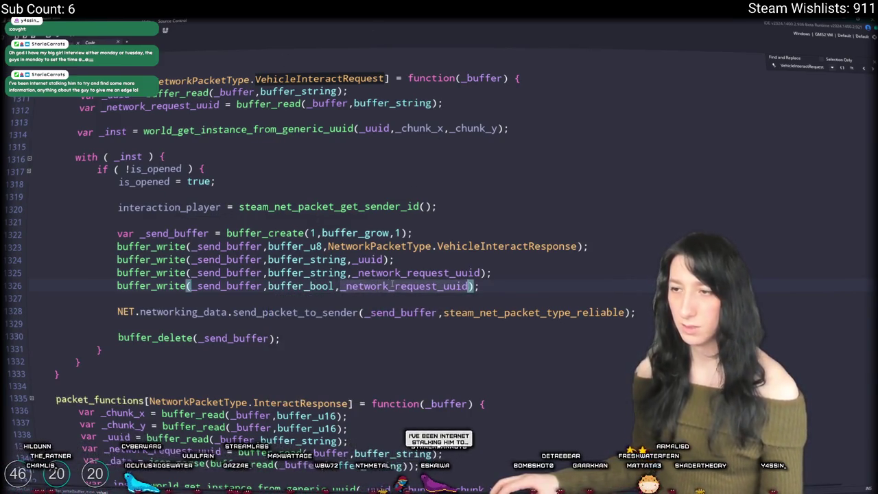
text(occupied)
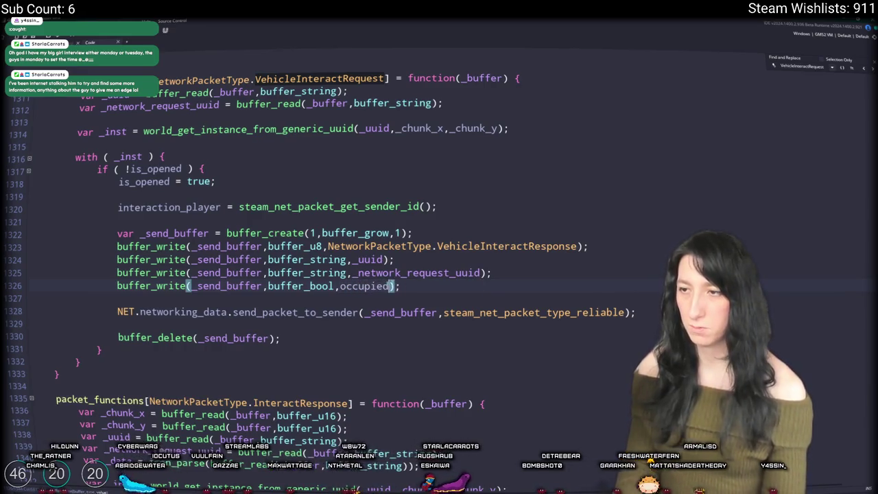
Replace is_opened with occupied in the handler's check and assignment
click(240, 220)
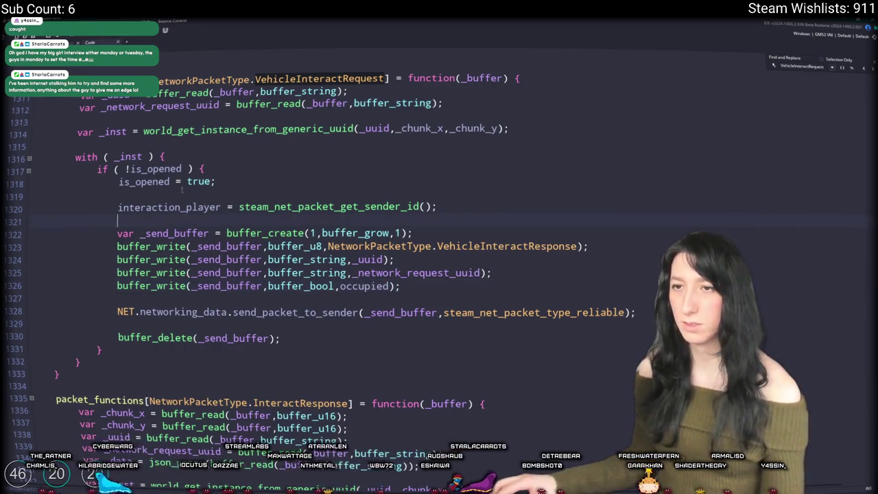
double_click(368, 286)
key(ctrl+c)
double_click(155, 168)
key(ctrl+v)
double_click(142, 181)
key(ctrl+v)
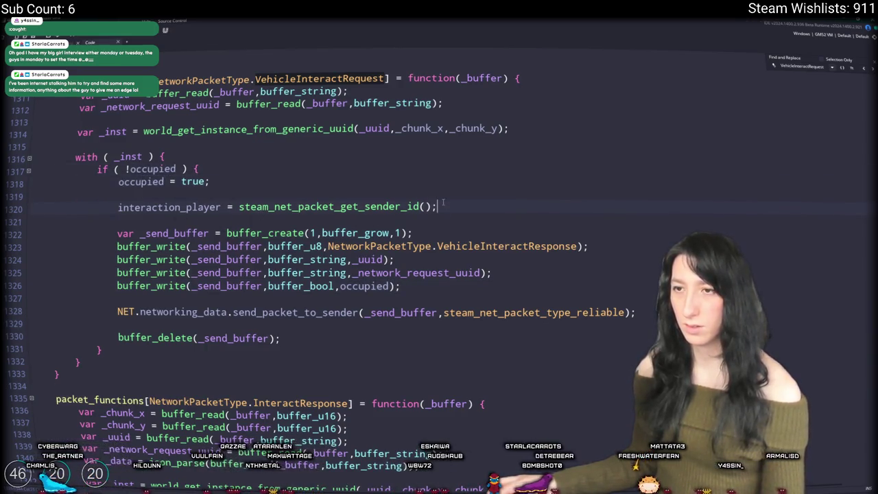
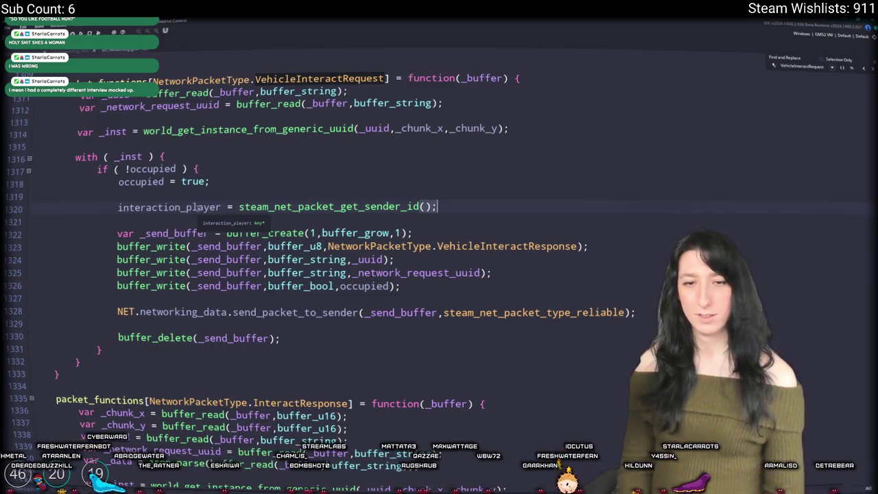
Check where interaction_player is declared with Go to Definition, then return to the packet handler code
click(530, 103)
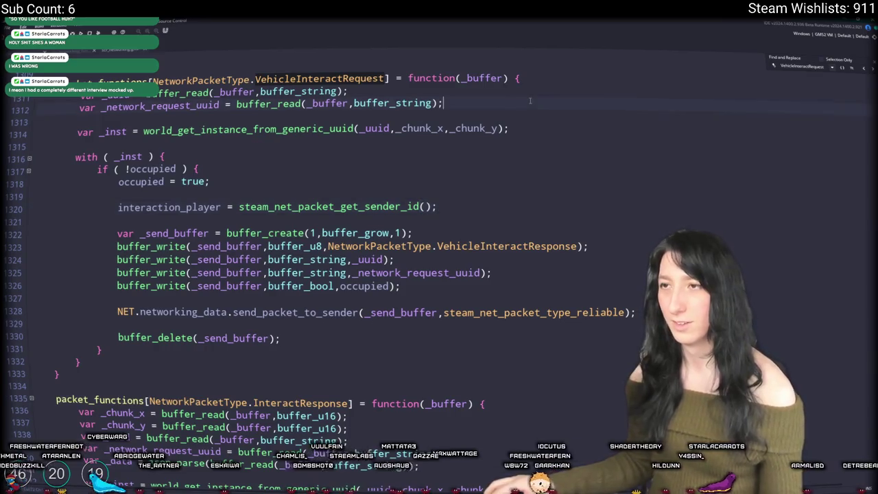
scroll(530, 101, up, 1)
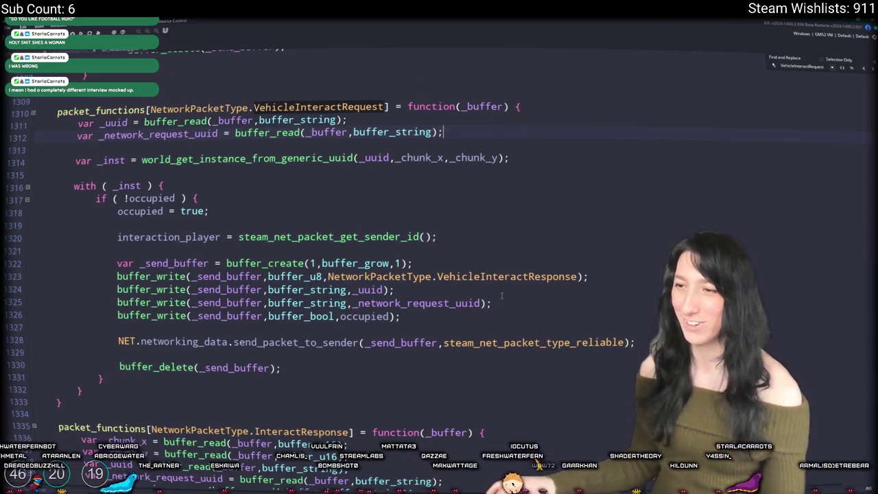
click(157, 237)
double_click(179, 237)
key(F12)
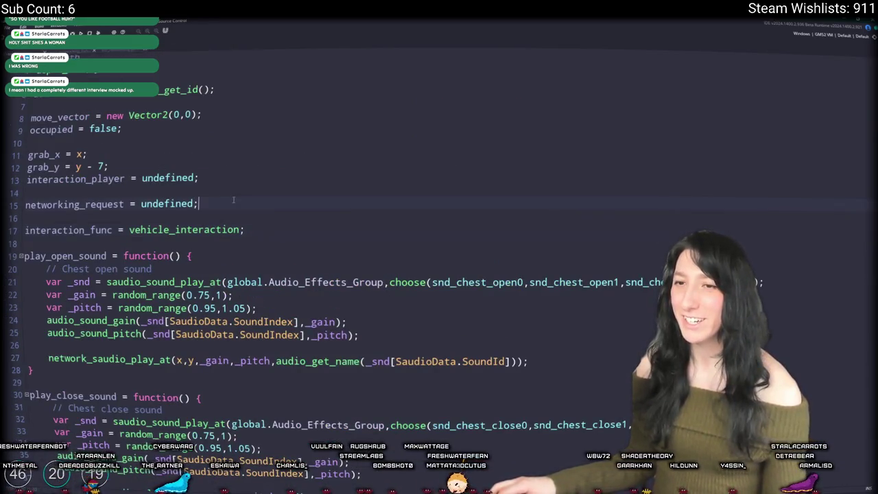
key(ctrl+Tab)
key(ctrl+Tab)
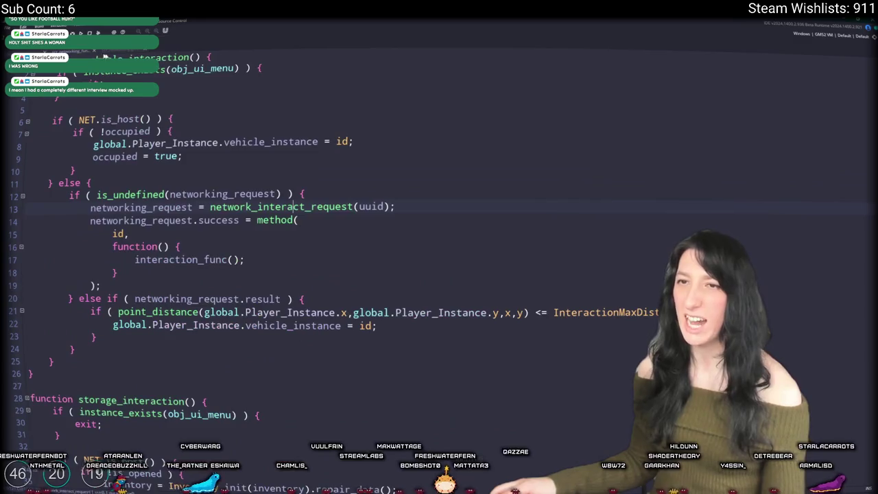
click(388, 237)
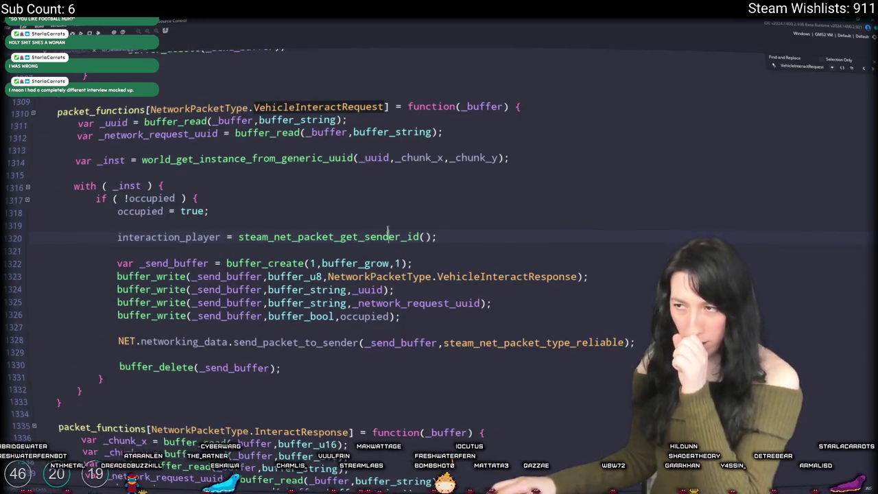
Search for VehicleInteractResponse, then InteractResponse, and select the whole InteractResponse handler function
click(577, 277)
key(ctrl+f)
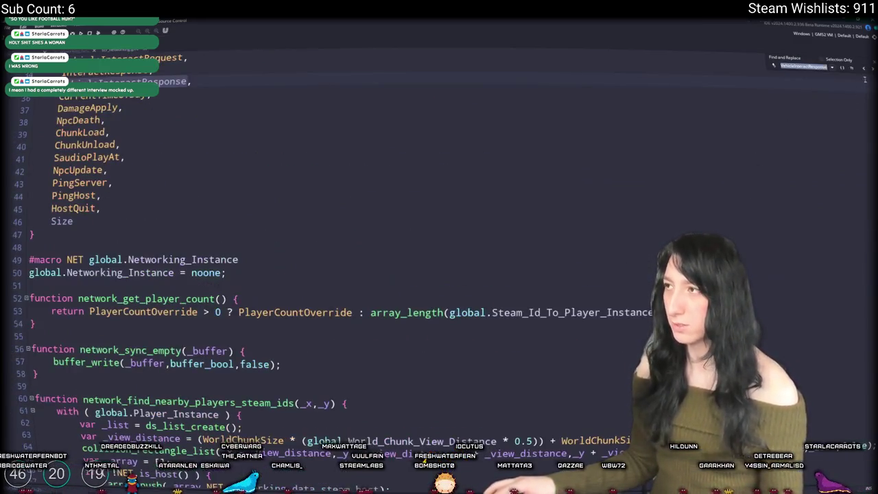
click(863, 69)
click(863, 69)
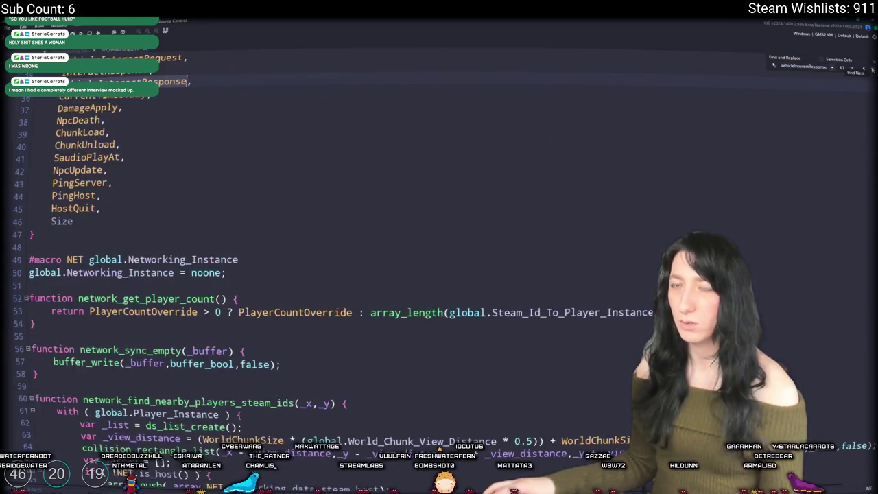
double_click(798, 65)
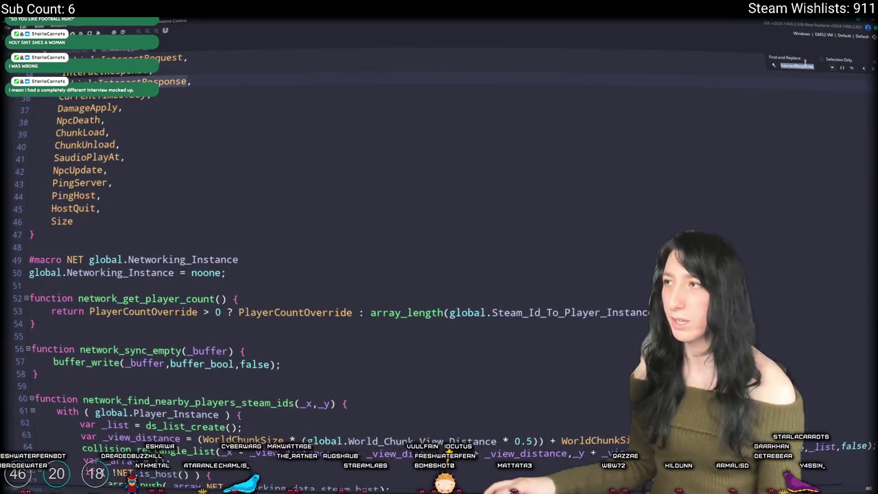
click(871, 71)
click(871, 71)
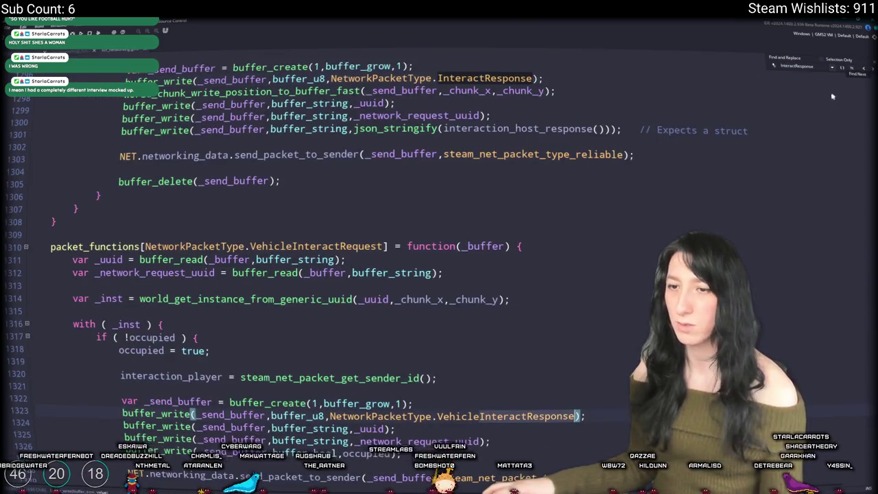
scroll(701, 136, down, 1)
click(871, 70)
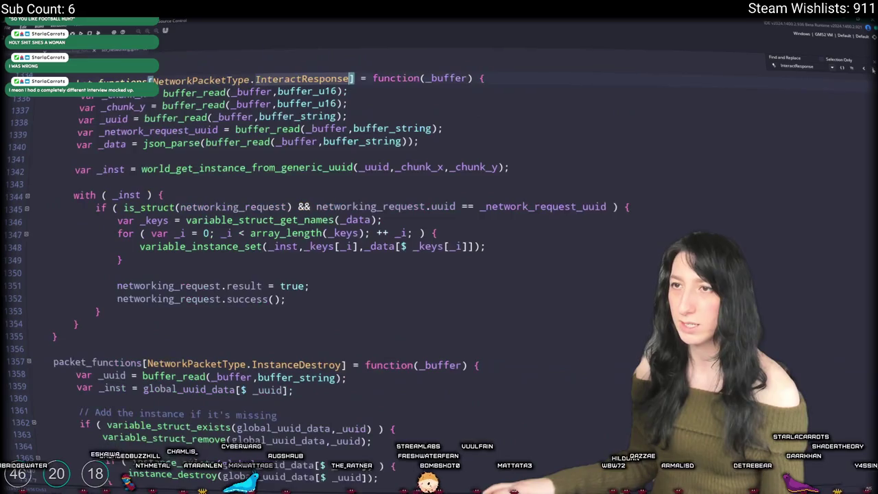
drag(62, 328, 69, 78)
Duplicate the InteractResponse handler and rename the copy's packet to VehicleInteractResponse
key(ctrl+d)
scroll(161, 229, up, 4)
scroll(161, 229, up, 4)
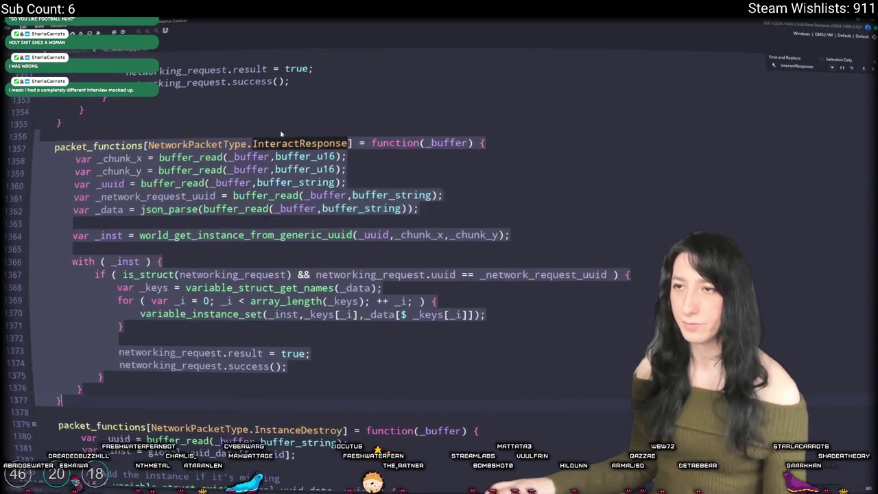
double_click(309, 142)
key(ctrl+v)
key(Escape)
Delete the copy's _data, _chunk_x and _chunk_y buffer_read lines
click(557, 274)
click(270, 366)
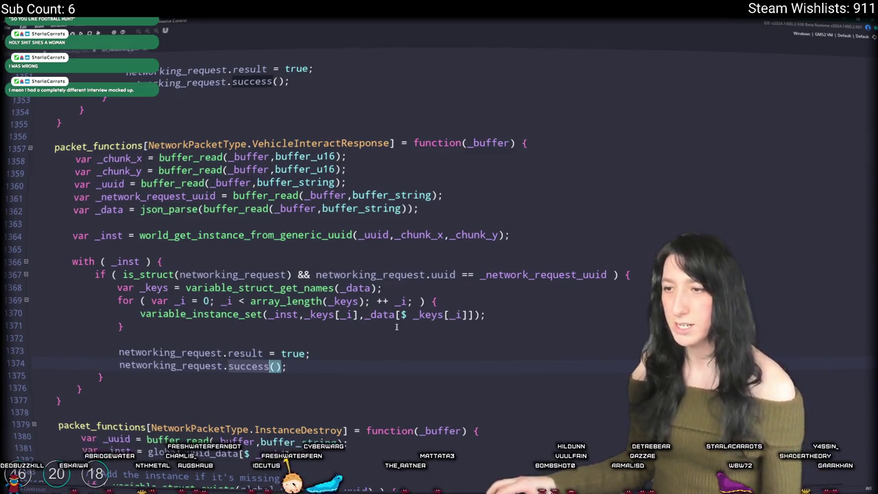
click(471, 198)
key(Delete)
drag(346, 169, 42, 157)
key(BackSpace)
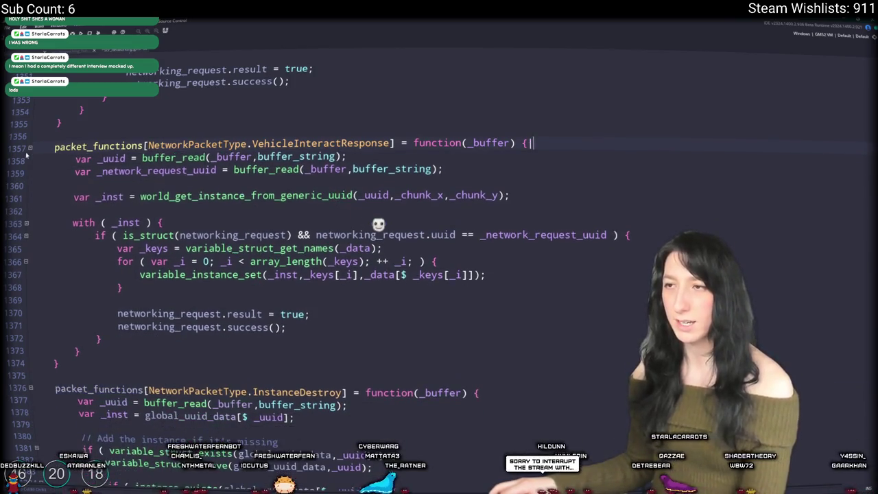
key(BackSpace)
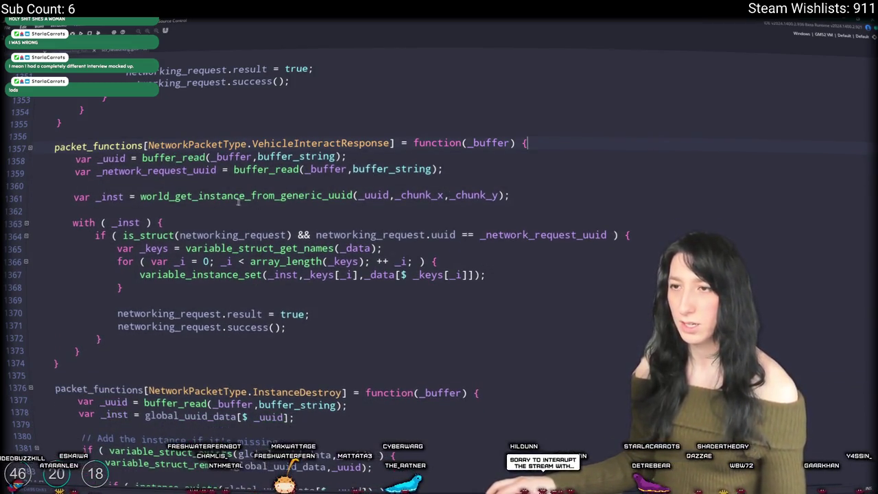
Inspect the definition of world_get_instance_from_generic_uuid, then return to the handler
click(552, 201)
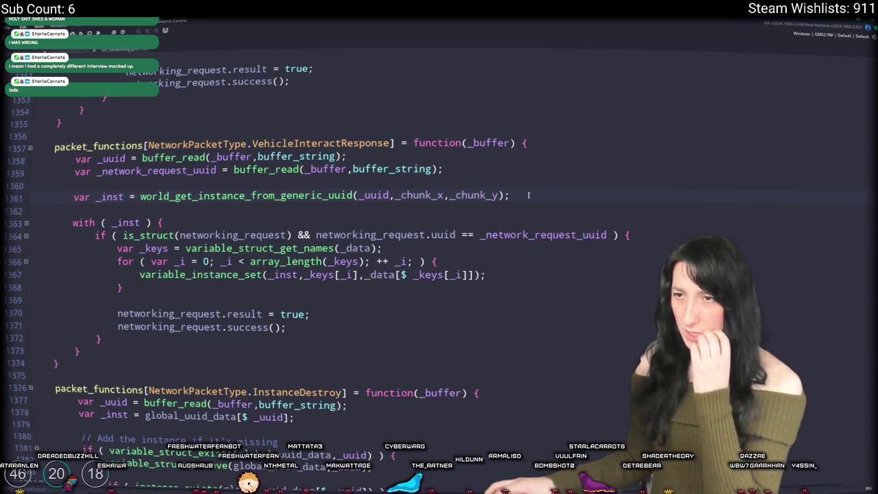
drag(509, 196, 134, 197)
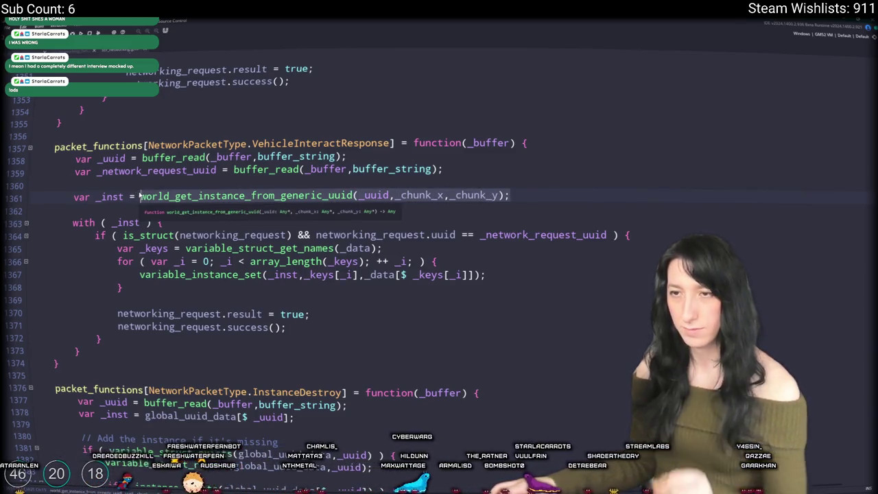
middle_click(144, 196)
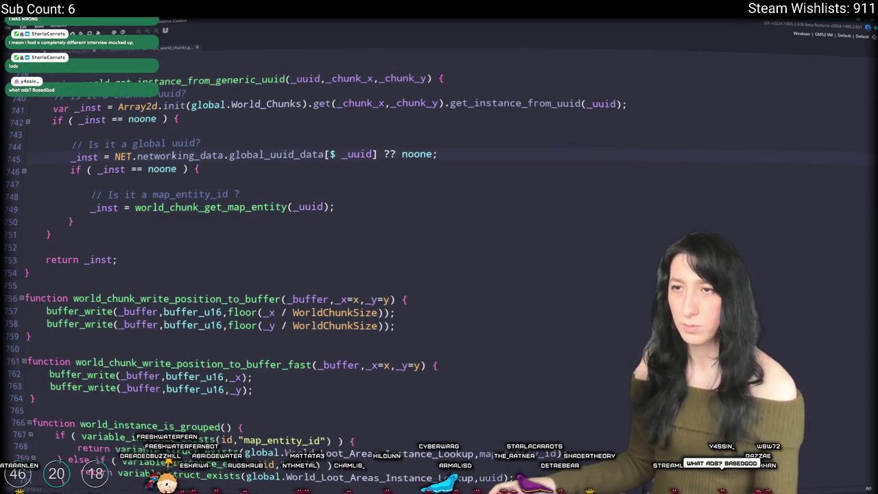
middle_click(177, 50)
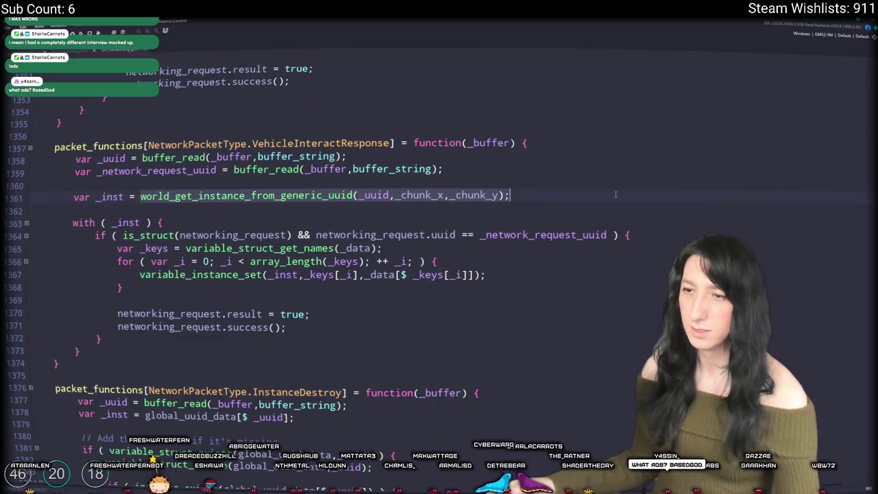
Look up the instance via vehicle_uuid_data[_uuid] and delete the _keys loop block
text(v)
text(ehicle_uu)
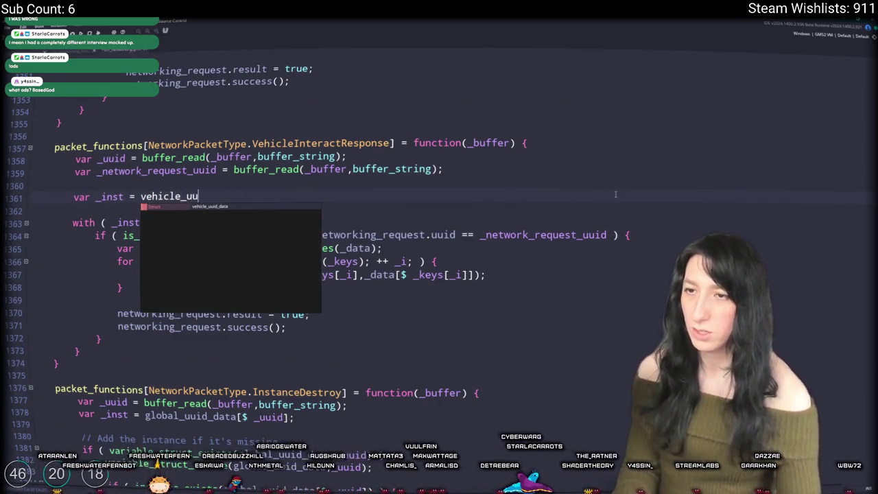
key(Return)
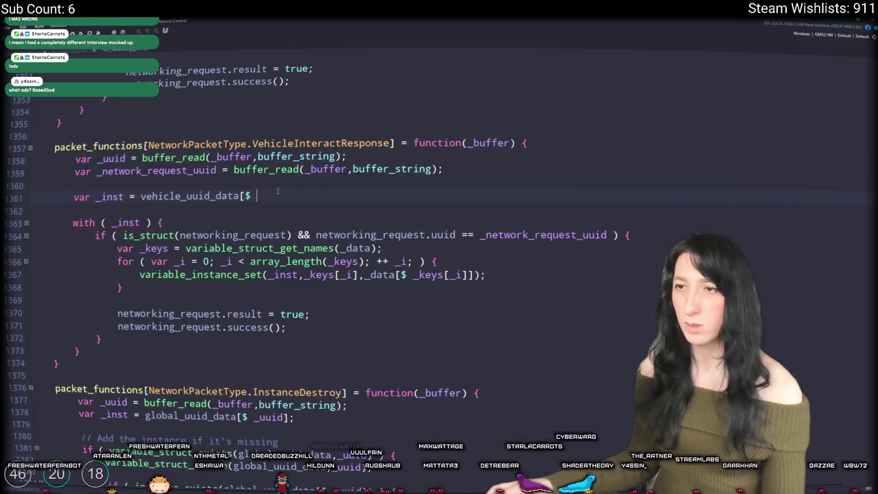
text(_uuid];)
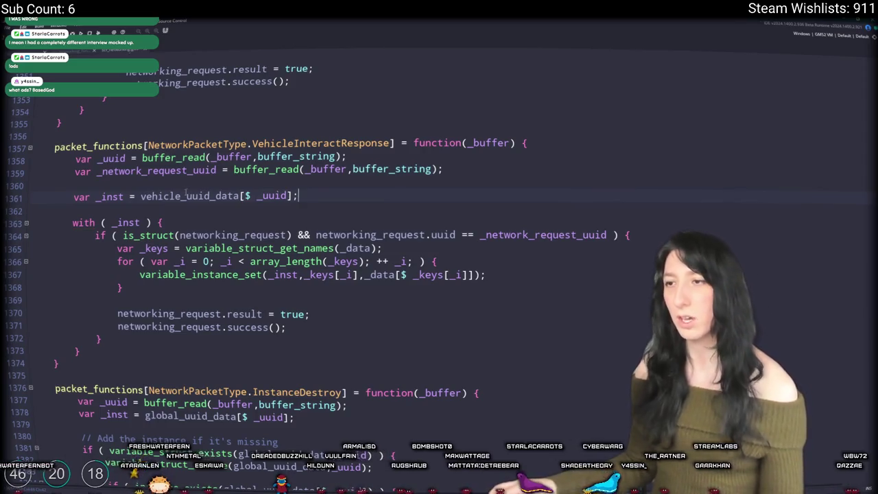
click(103, 273)
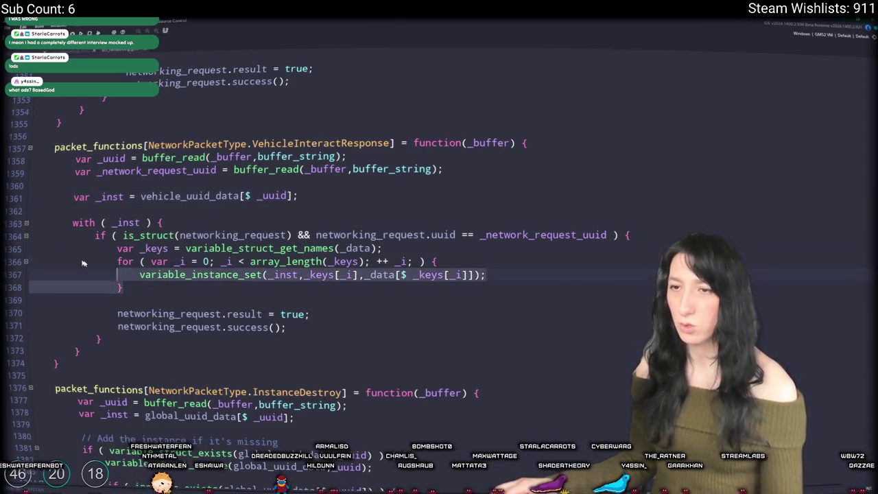
key(shift+Up)
key(shift+Up)
key(shift+Up)
key(BackSpace)
text(c)
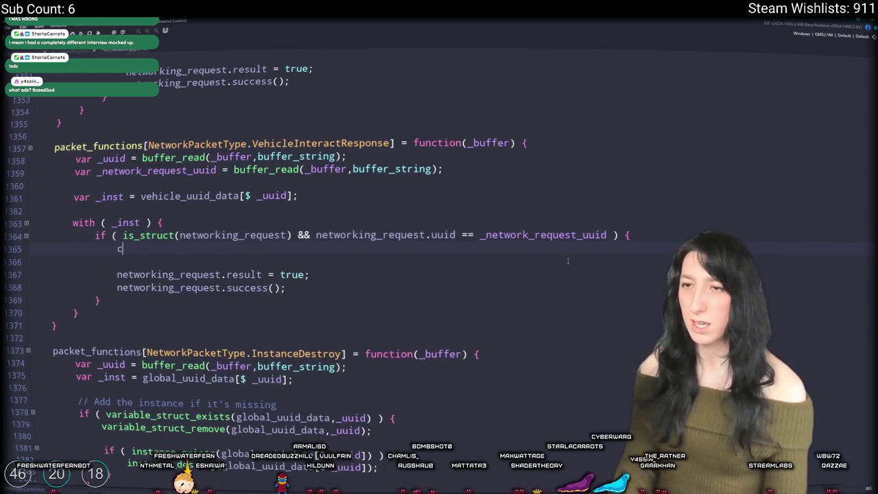
key(BackSpace)
key(Delete)
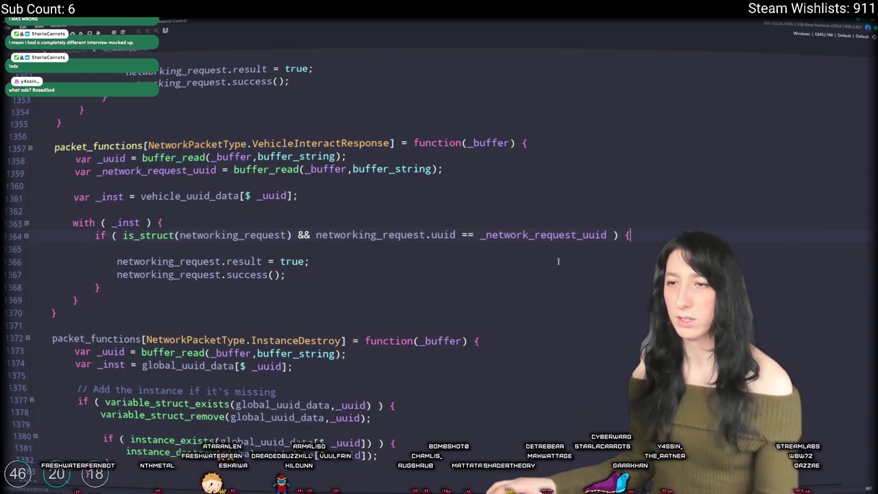
key(BackSpace)
key(Up)
drag(116, 248, 285, 261)
Read var _occupied = buffer_read(_buffer,buffer_bool) and add && !_occupied to the success condition
click(607, 235)
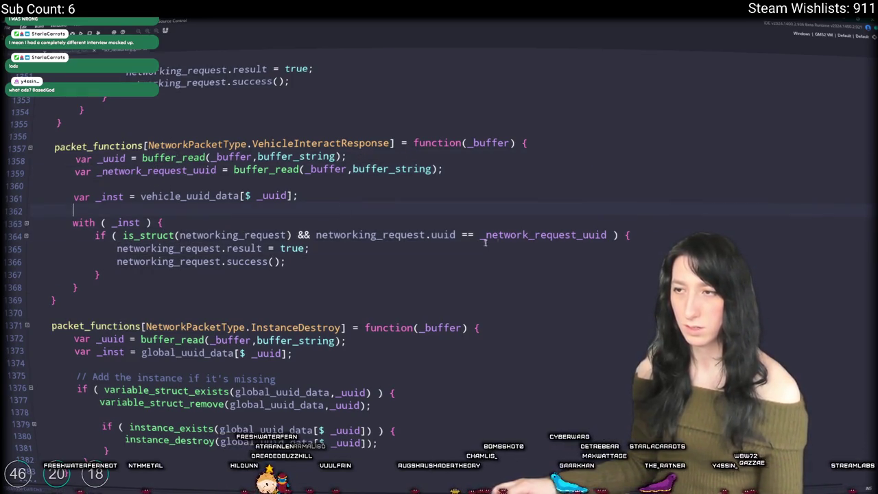
text(&&)
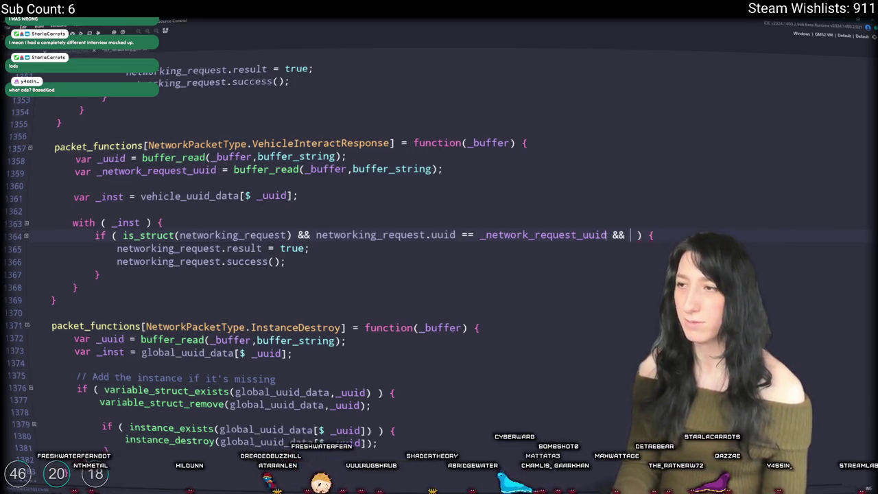
click(518, 168)
key(Return)
text(var _occupiedk)
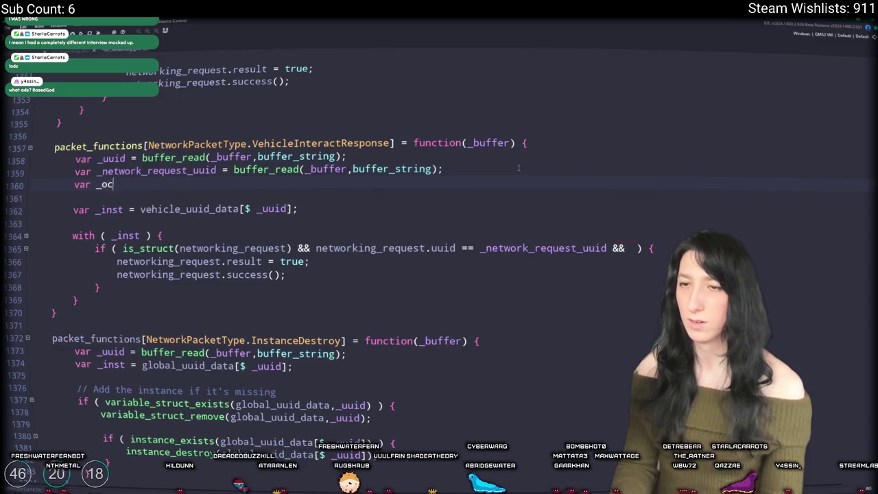
key(BackSpace)
text(= buffer)
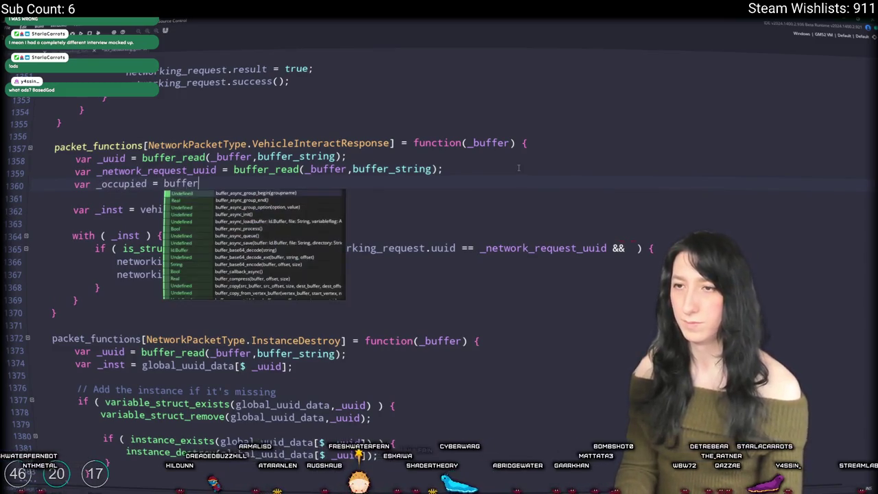
text(_read(_buffer,occ)
key(BackSpace)
key(BackSpace)
key(BackSpace)
text(buffer_bool);)
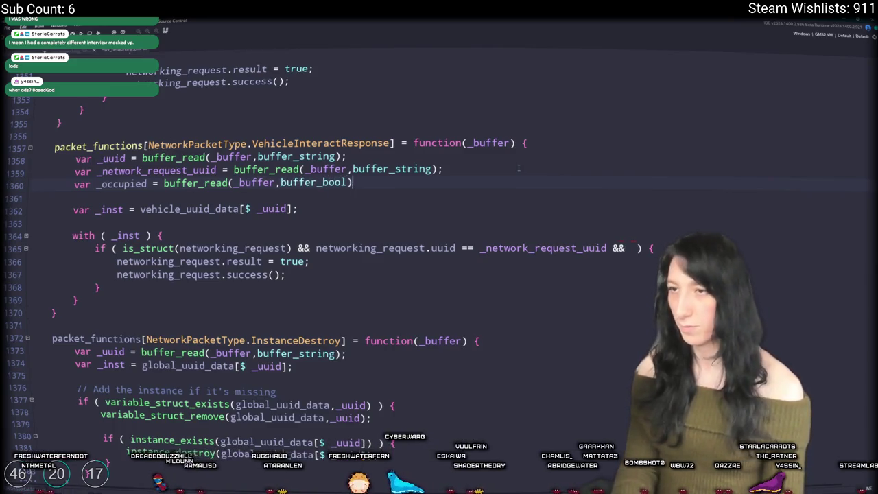
double_click(121, 184)
key(ctrl+c)
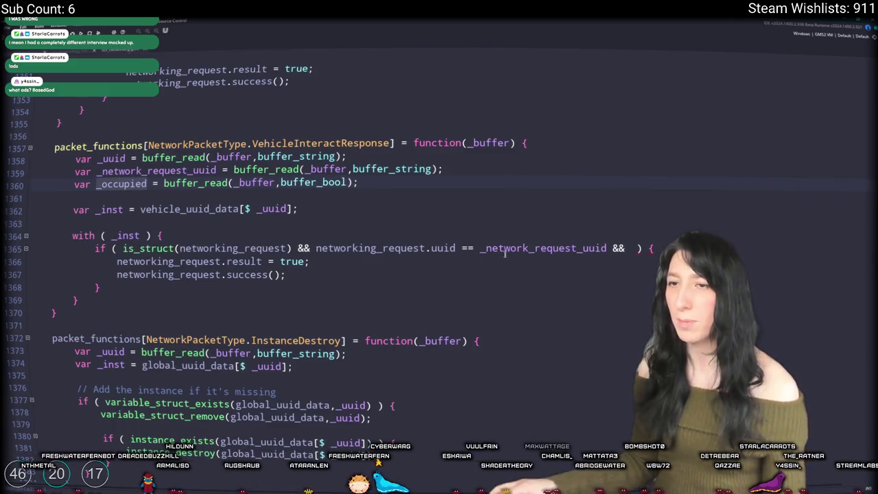
click(634, 248)
text(!_occupied)
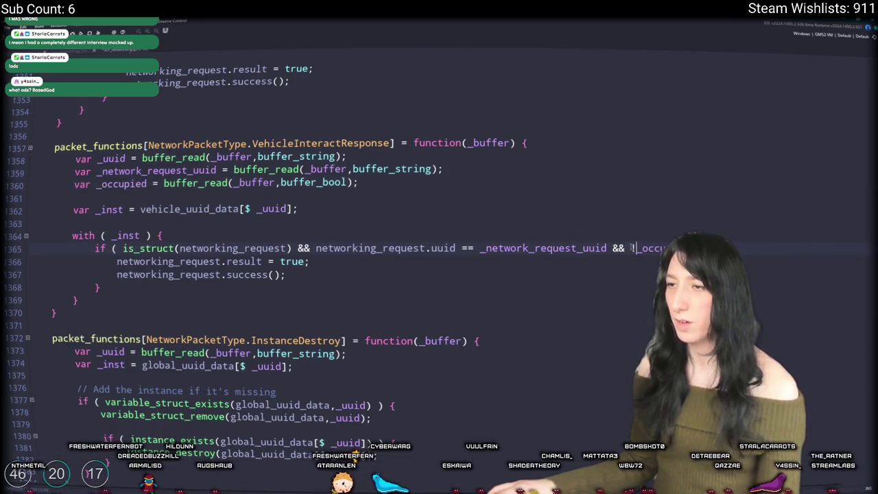
Search the script for where VehicleInteractResponse is sent
click(372, 135)
double_click(372, 143)
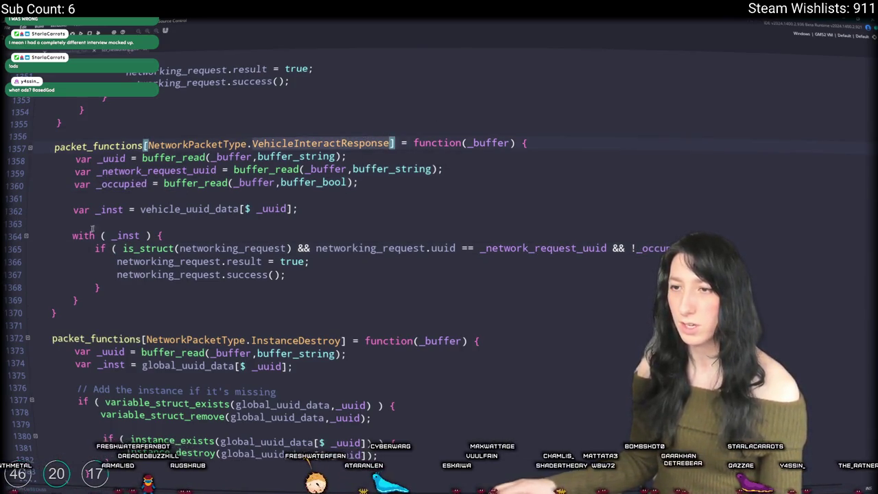
key(ctrl+f)
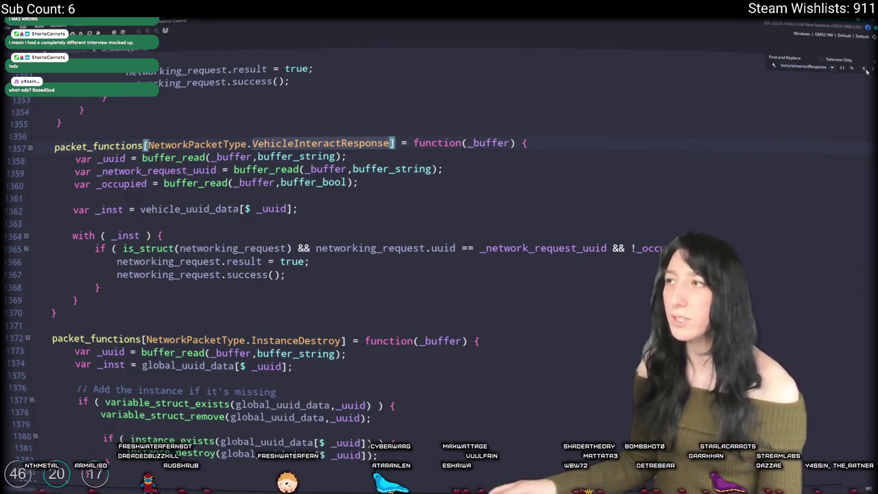
key(shift+Return)
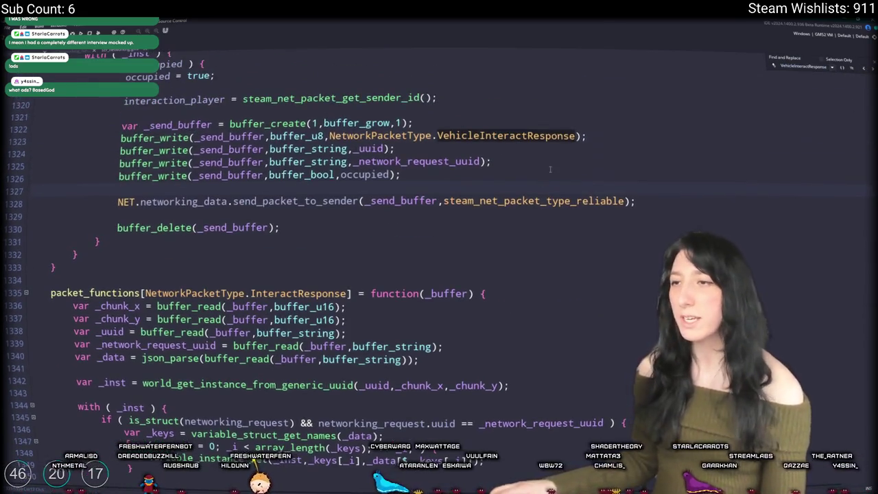
key(Escape)
click(412, 174)
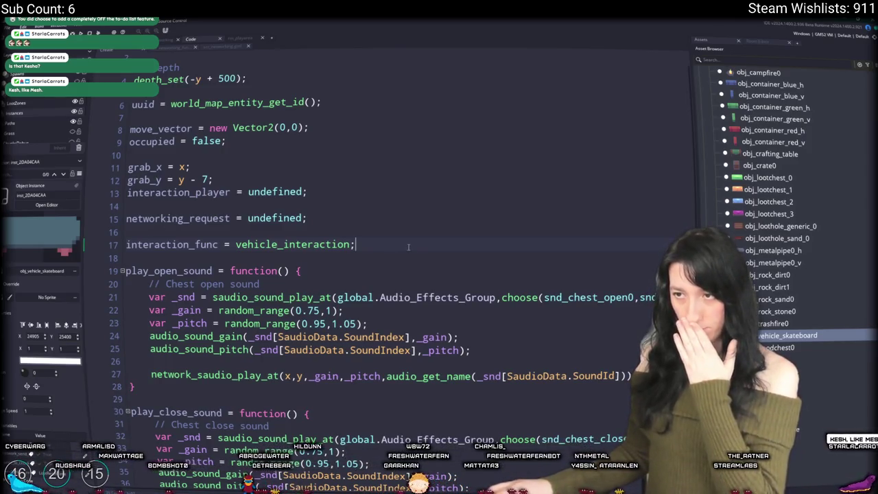
Close the skateboard's Create code and open its Step event full-size
scroll(408, 247, down, 2)
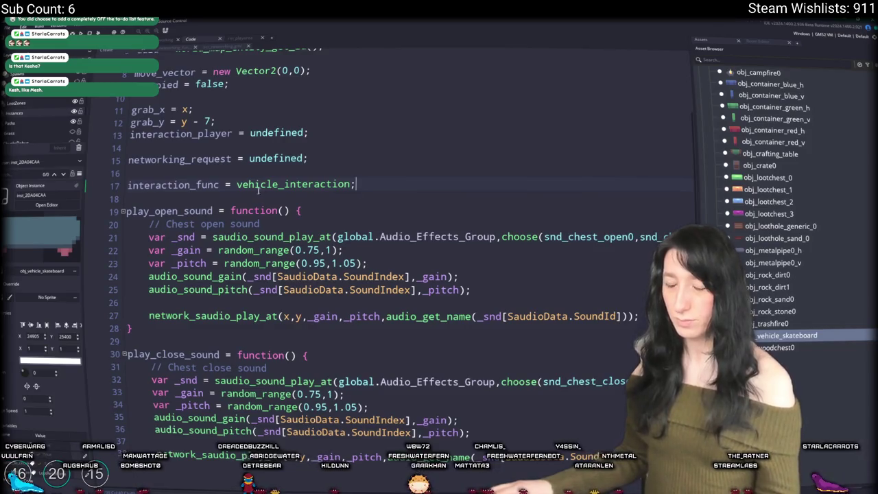
mouse_move(282, 267)
scroll(283, 275, up, 2)
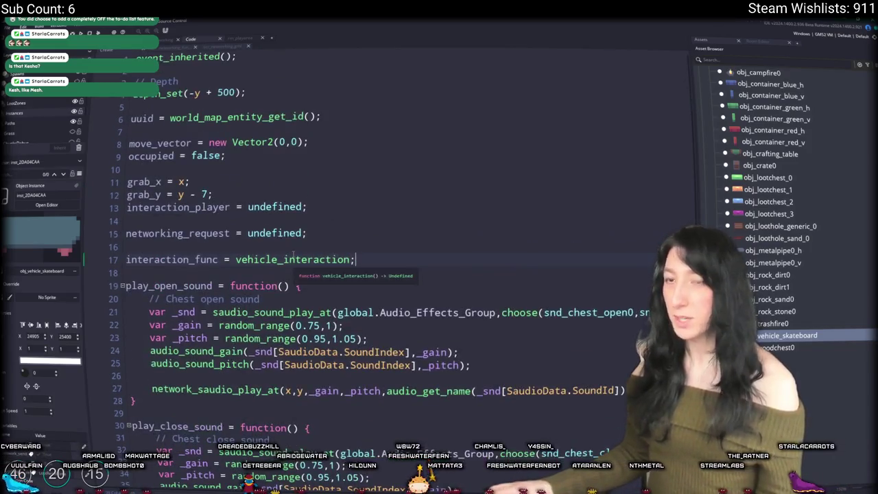
key(ctrl+w)
double_click(230, 105)
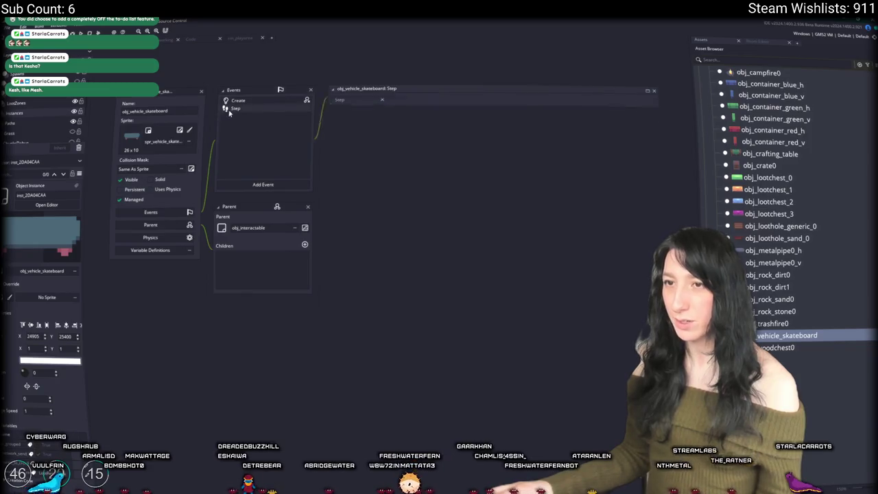
click(587, 94)
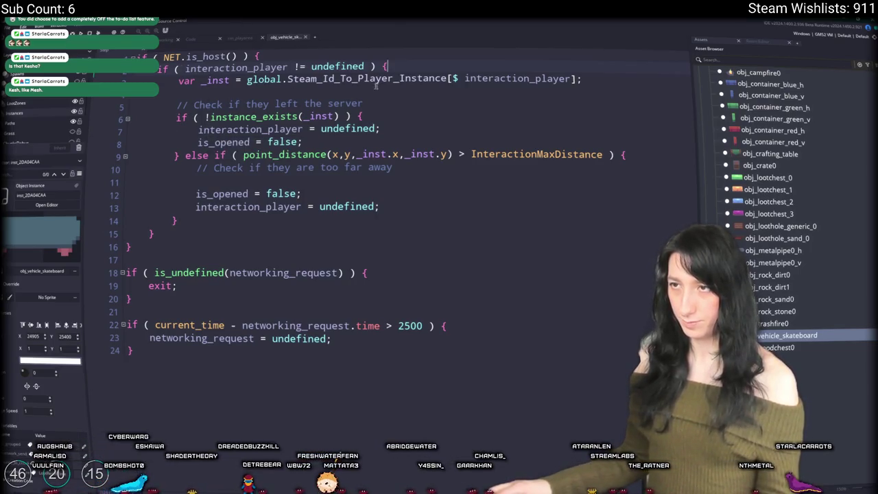
Replace is_opened with occupied on lines 8 and 12, remove the blank line, and close the editor
double_click(239, 142)
text(occupied)
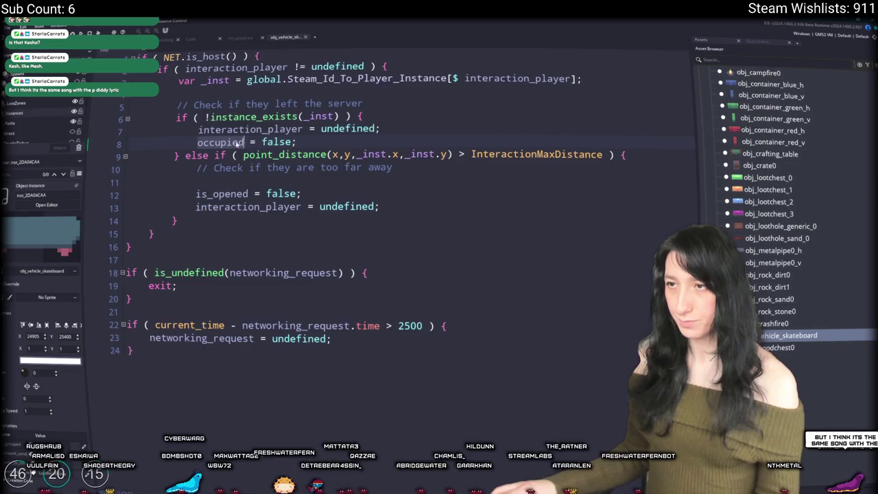
double_click(220, 193)
key(ctrl+v)
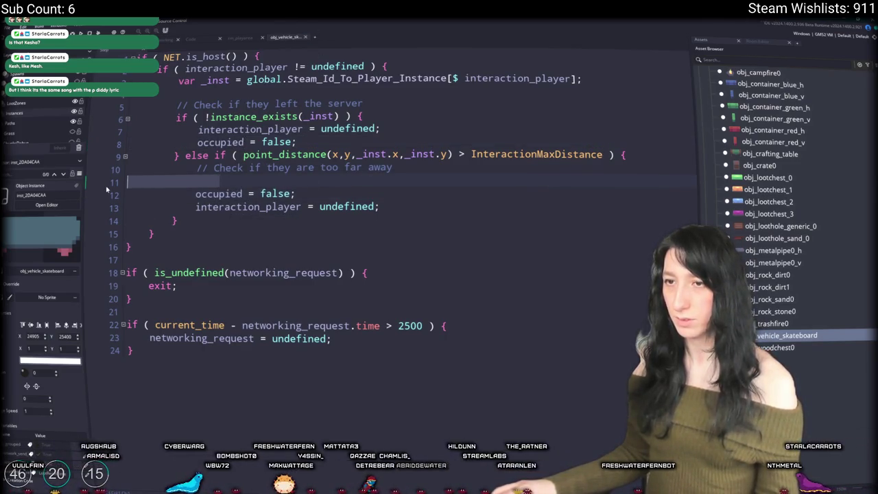
key(BackSpace)
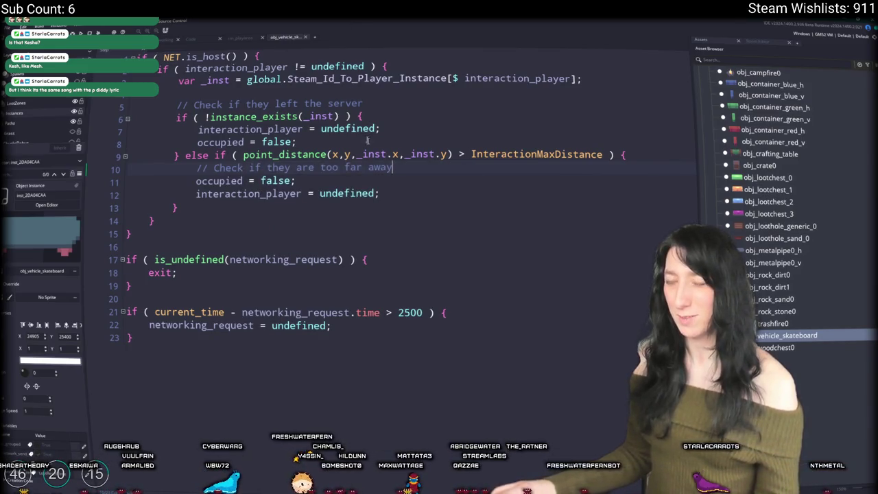
click(635, 159)
click(635, 165)
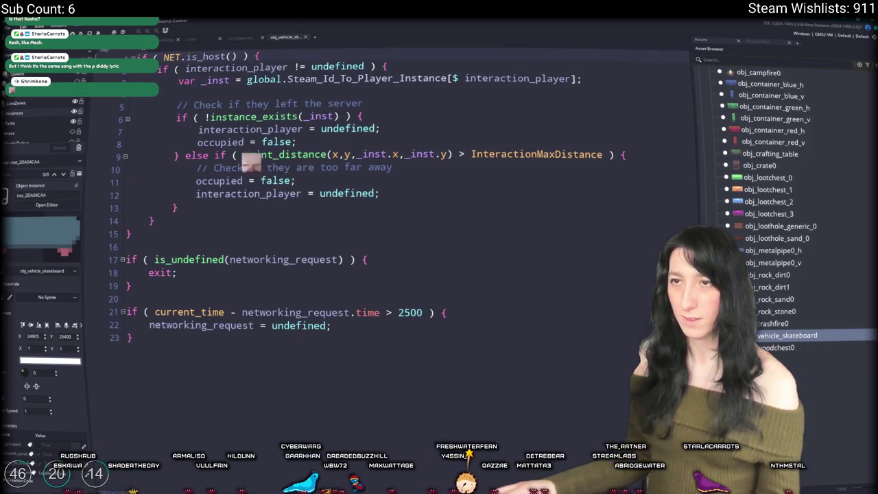
key(ctrl+w)
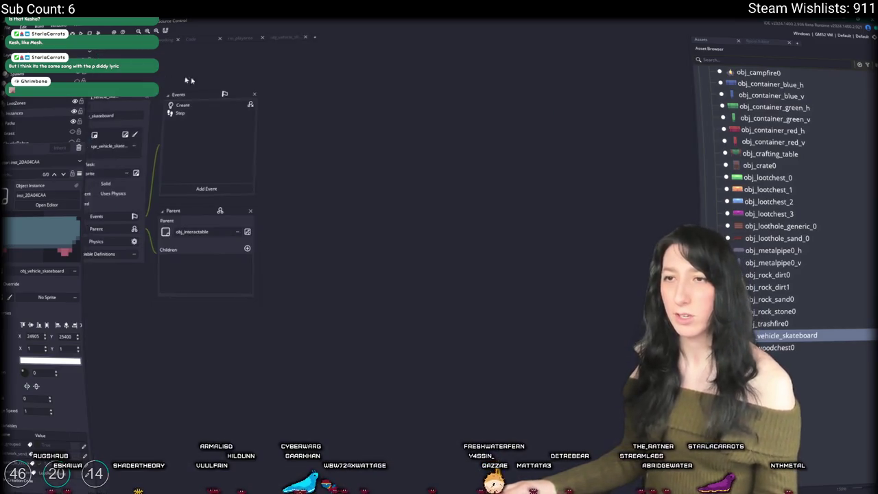
Add an End Step event described 'Skateboarding model', then delete it again
click(302, 203)
click(312, 230)
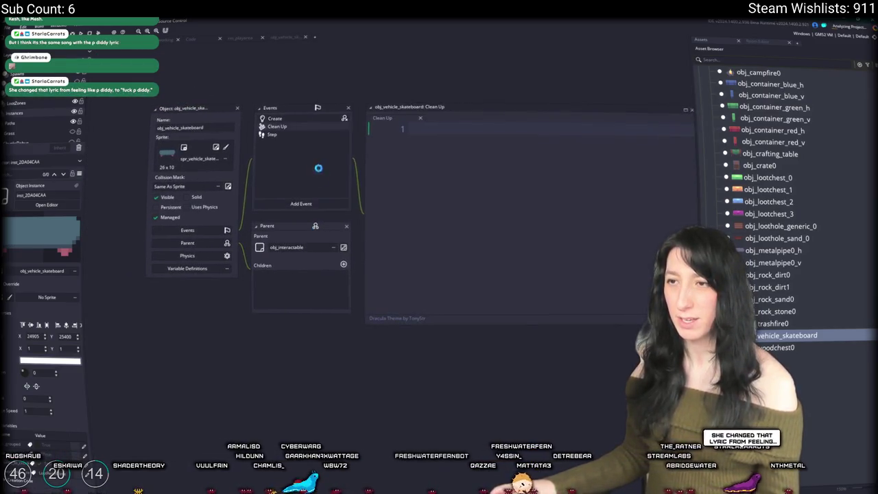
right_click(314, 130)
click(331, 184)
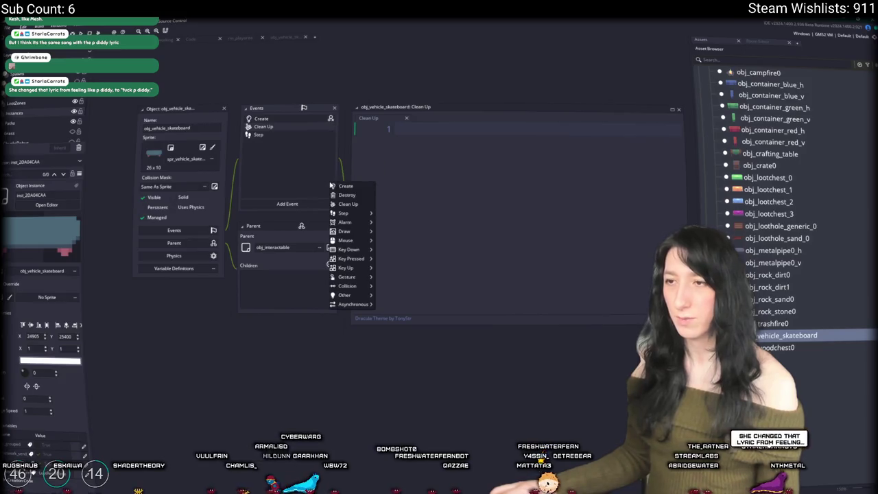
mouse_move(347, 213)
click(387, 231)
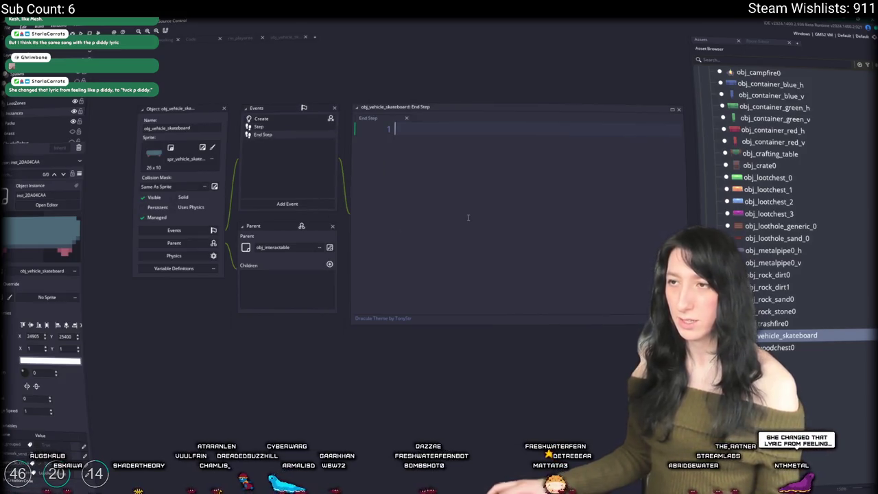
text(/// @desc Skateboarding model)
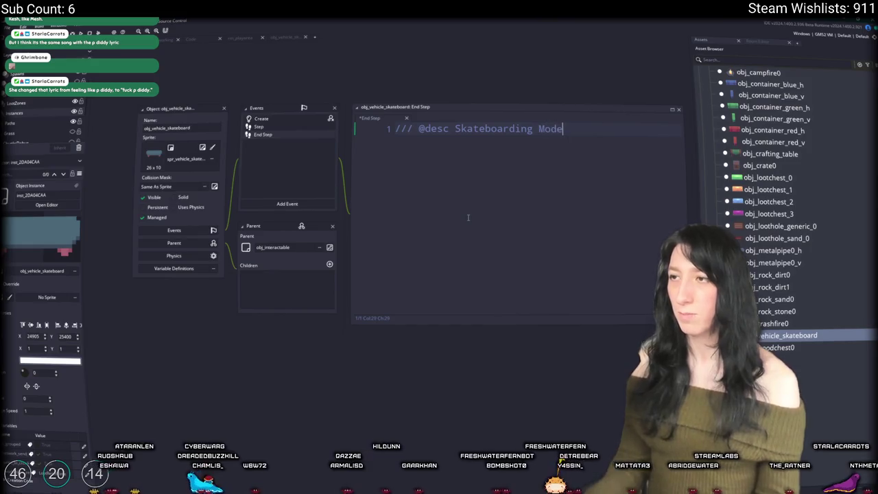
right_click(261, 135)
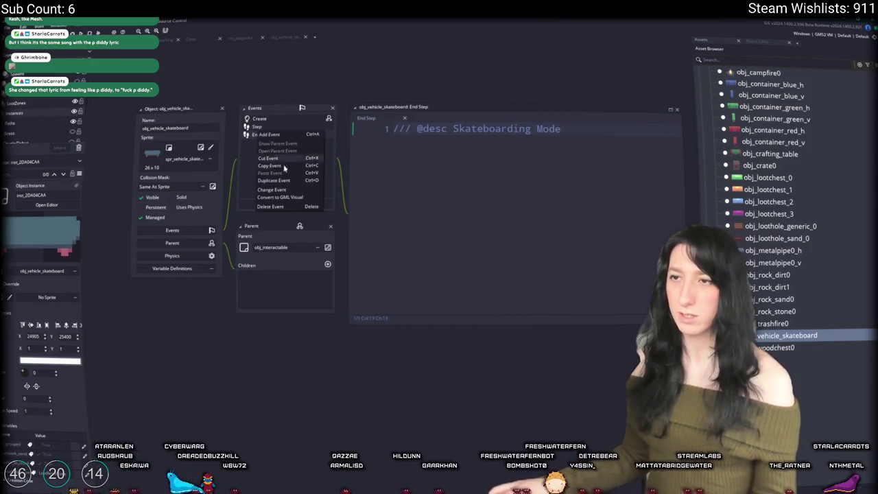
click(289, 208)
click(470, 272)
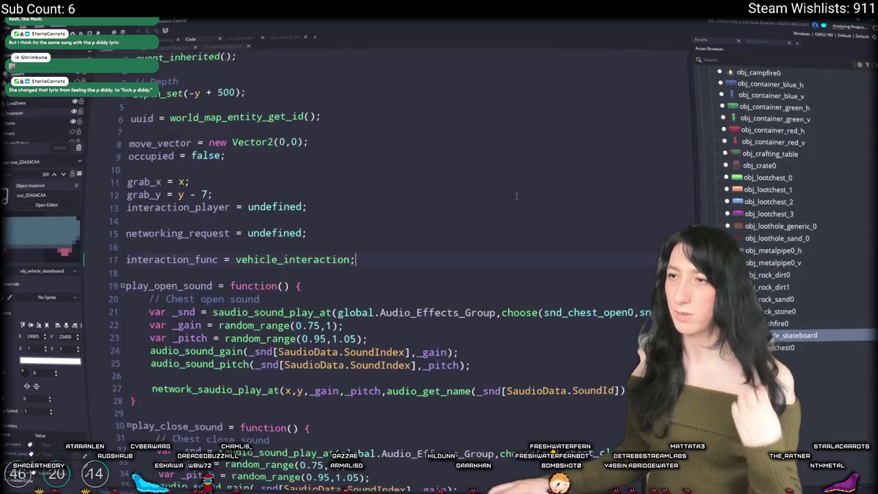
In the Create code, add an empty movement_controller = function(_player_inst) { }
scroll(384, 274, down, 1)
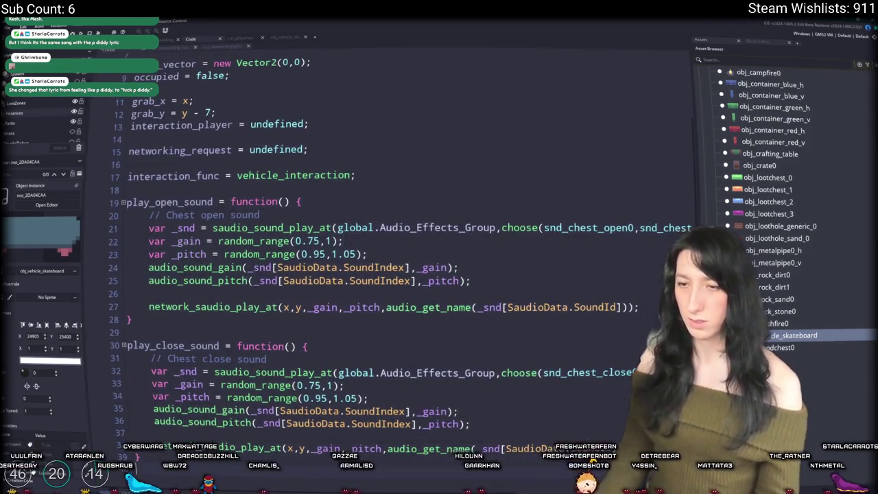
text(movement_co)
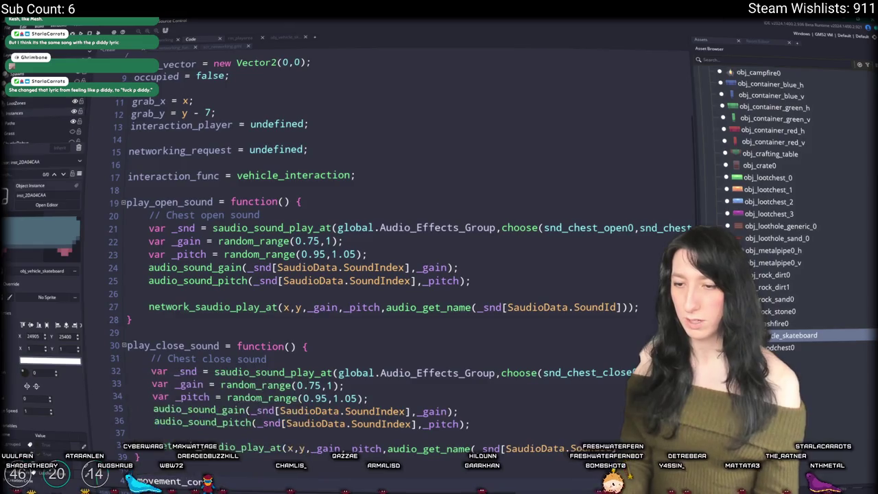
text(ntroller = function)
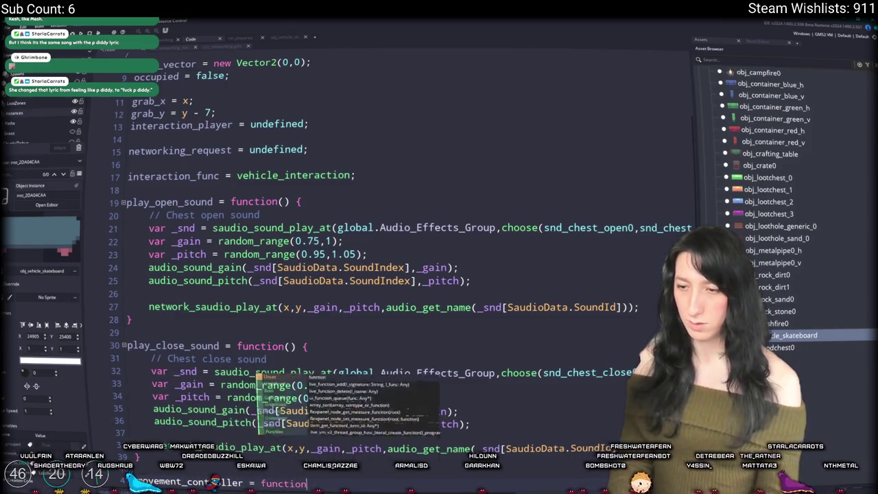
key(Return)
text(})
scroll(192, 456, down, 9)
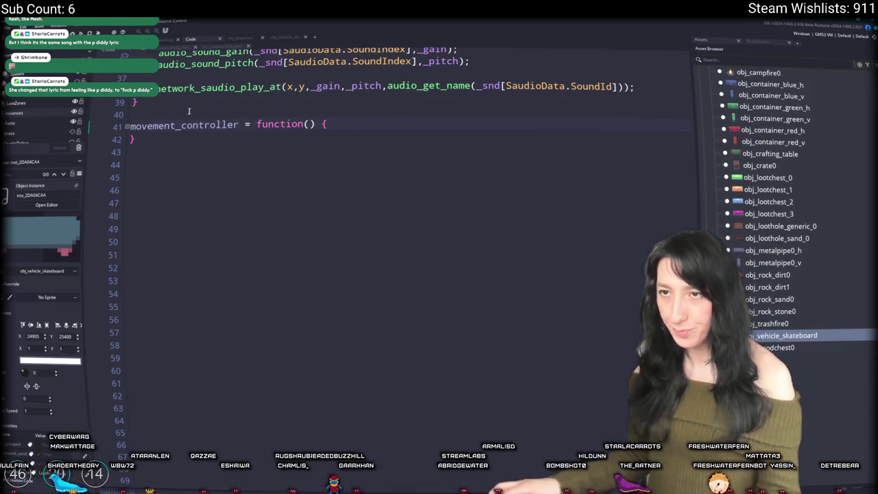
double_click(166, 124)
click(308, 124)
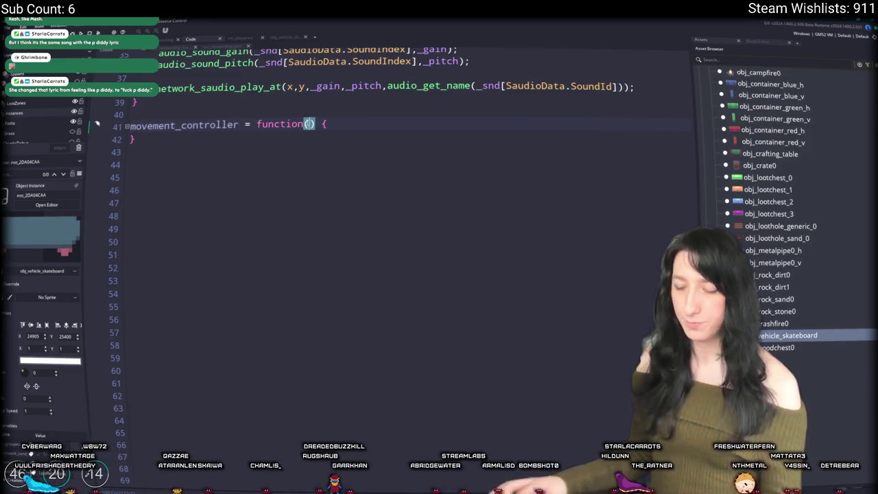
text(_pla)
text(yer_inst)
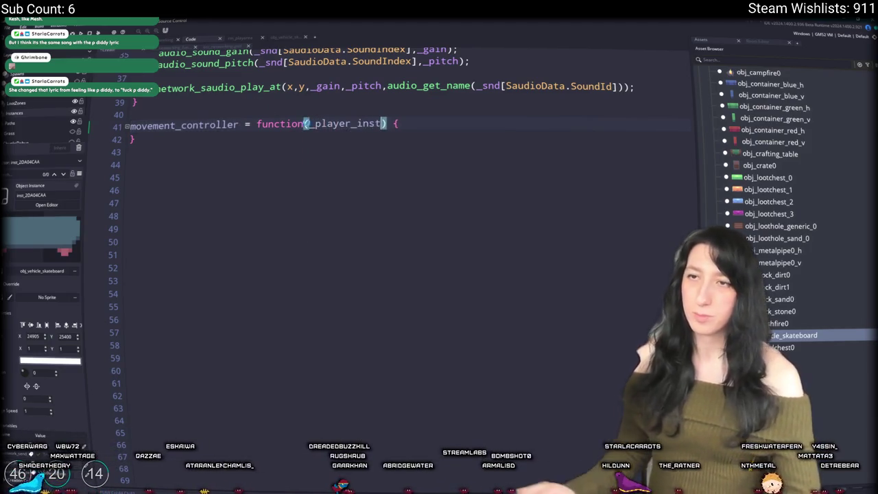
key(ctrl+Tab)
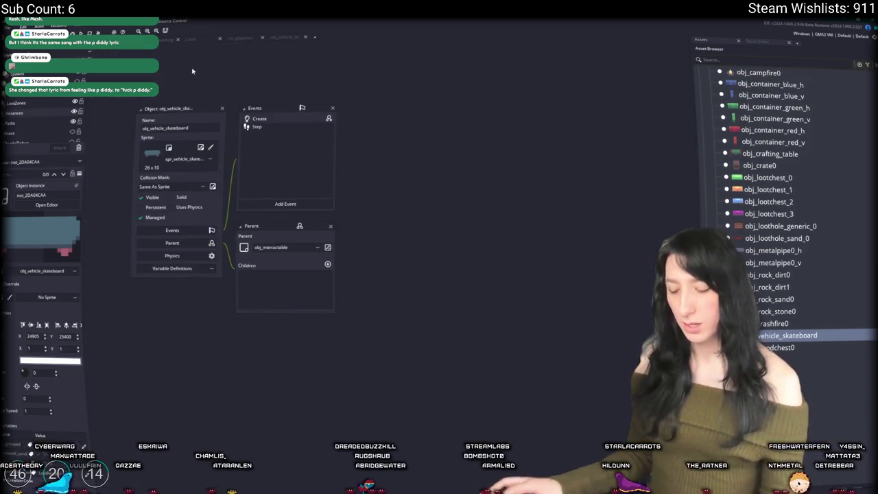
Open obj_player's Create code and search the whole project for vehicle_instance
key(ctrl+t)
text(oba)
key(Return)
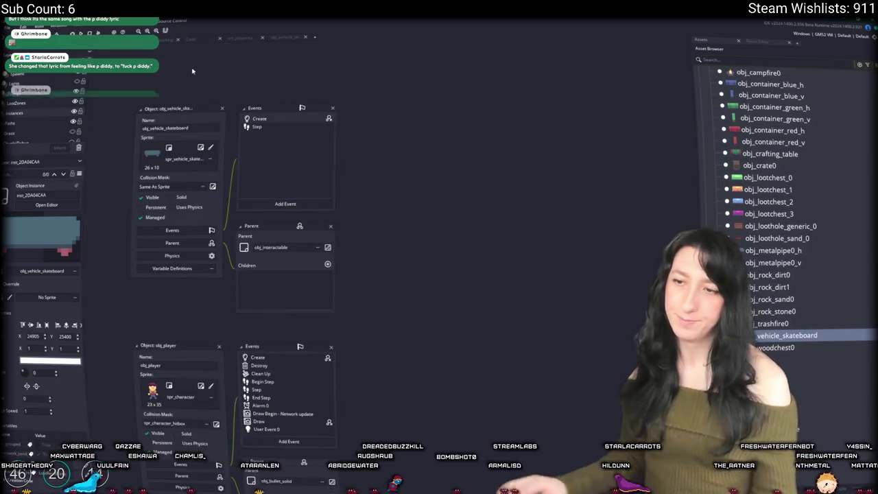
double_click(296, 394)
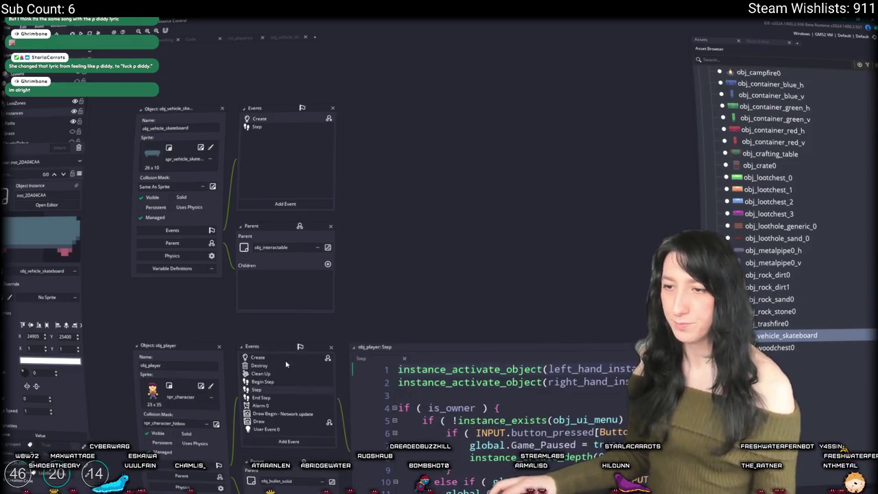
click(340, 312)
key(ctrl+f)
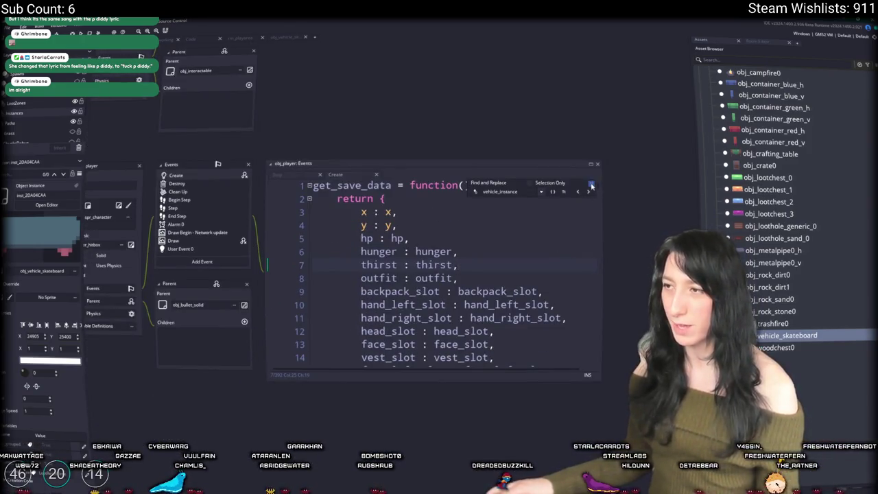
click(591, 186)
click(574, 231)
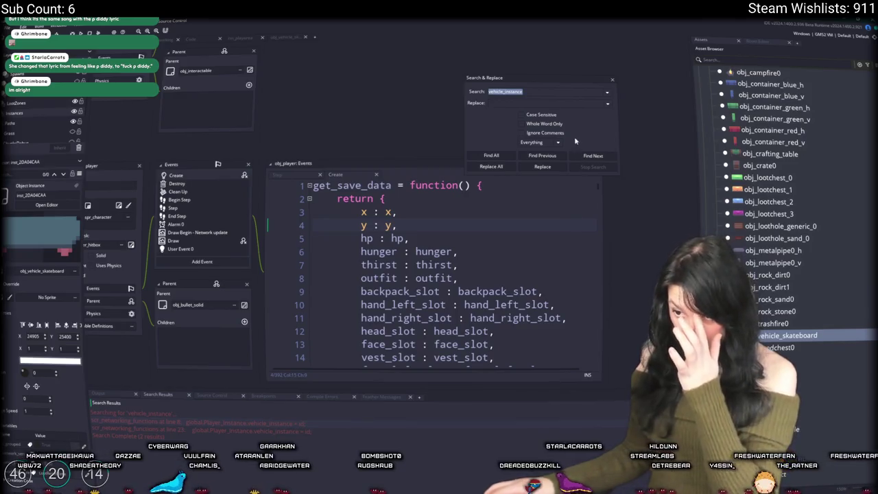
click(611, 80)
Add 'vehicle_instance = noone;' on a new line after hp_previous
scroll(411, 288, down, 15)
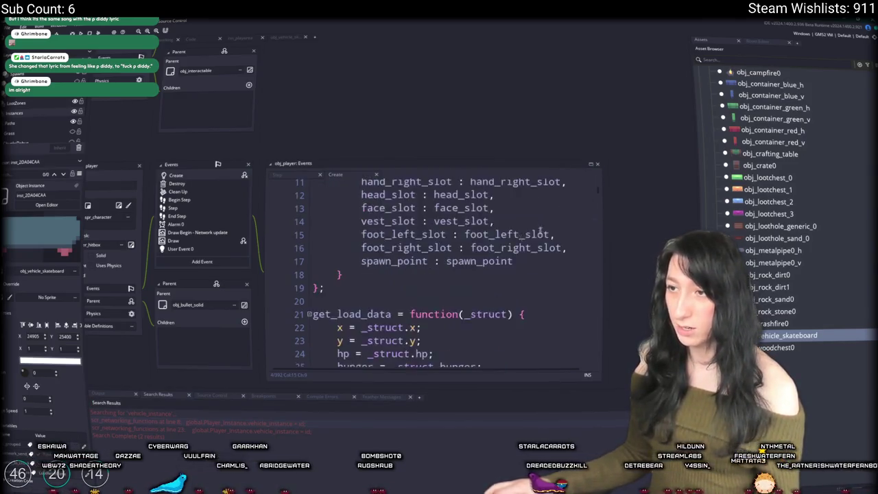
scroll(332, 294, up, 3)
click(432, 251)
key(Return)
key(Return)
text(vehicle_instance)
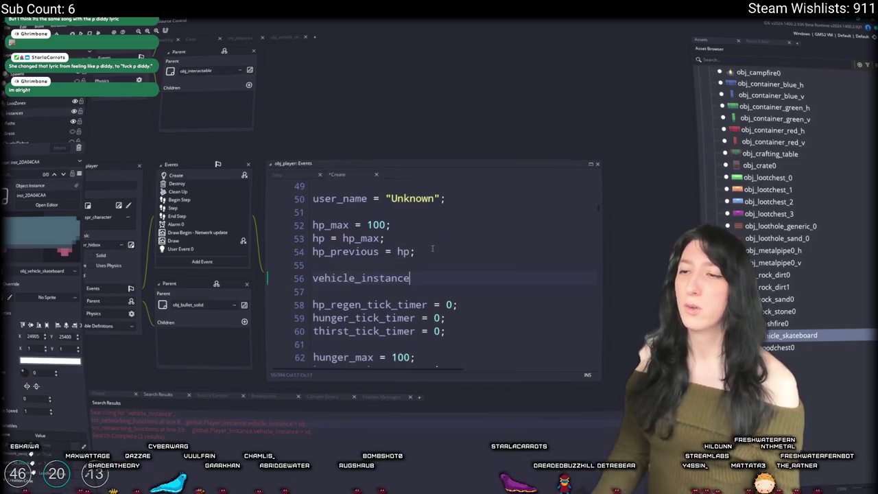
text( = noone;)
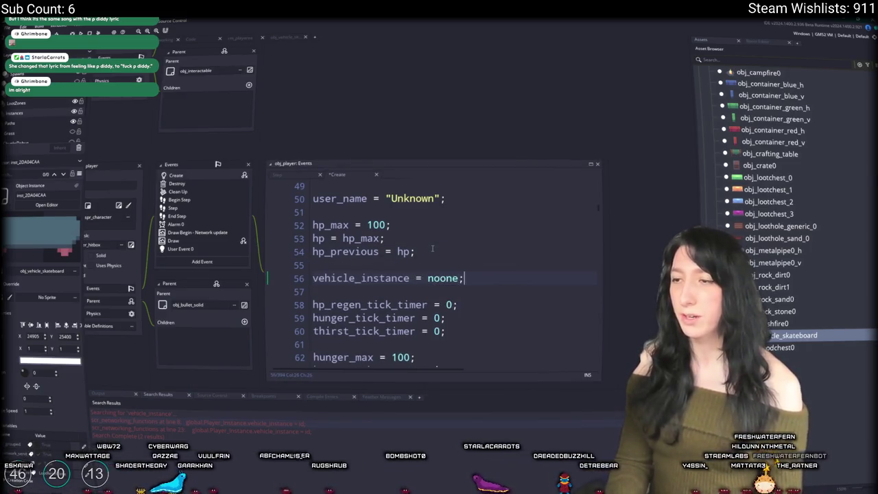
Browse obj_player's Step, Begin Step and End Step code, then enlarge the Step code
click(172, 208)
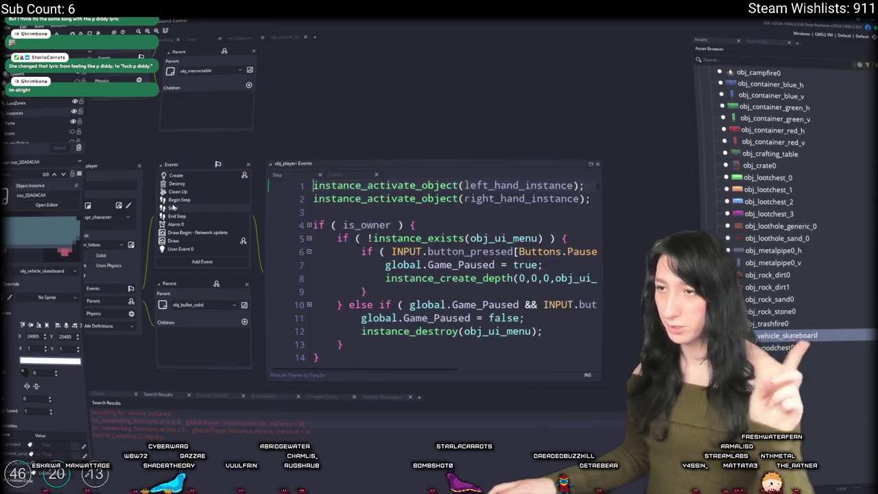
click(180, 200)
scroll(388, 235, down, 1)
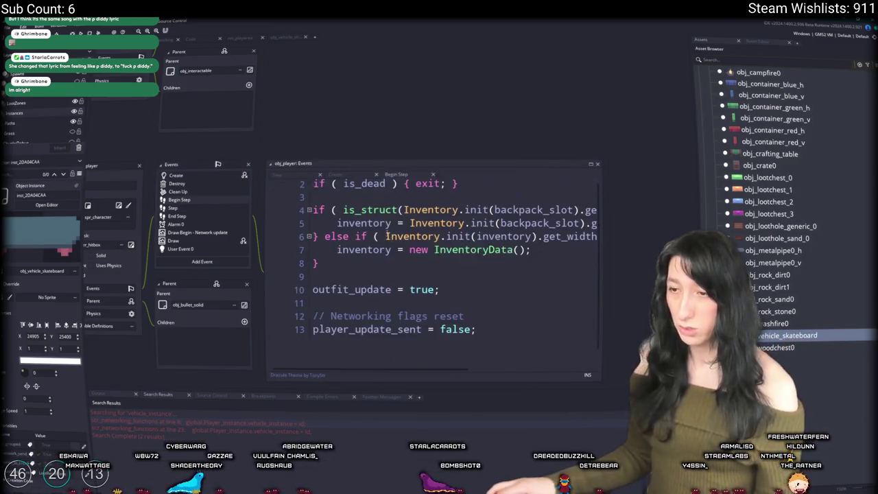
click(191, 216)
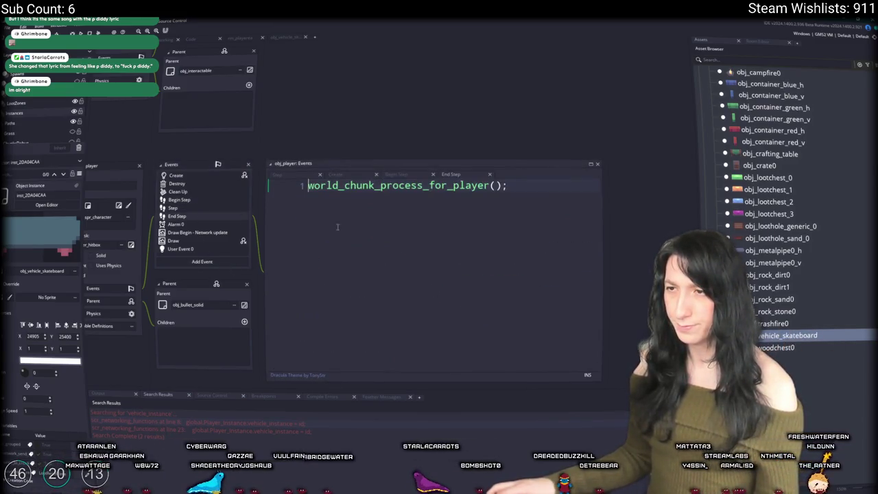
click(238, 210)
click(594, 165)
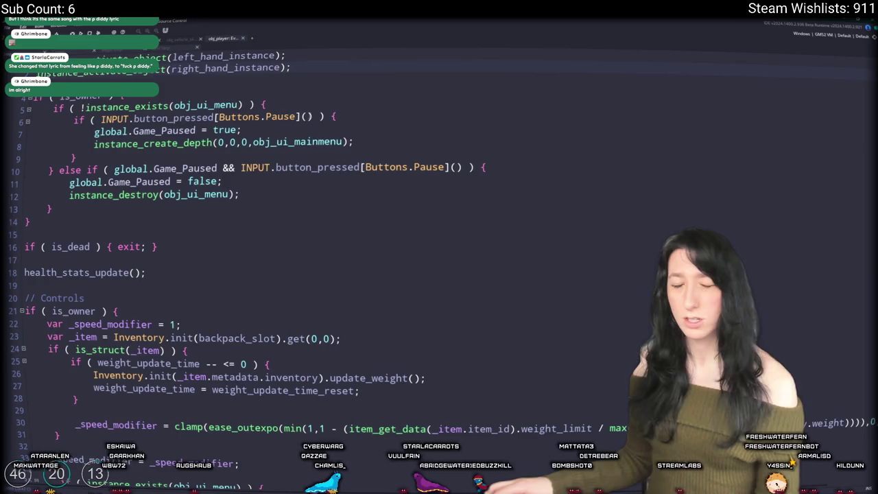
Delete the vehicle_instance check line under the is_owner check
scroll(240, 208, down, 1)
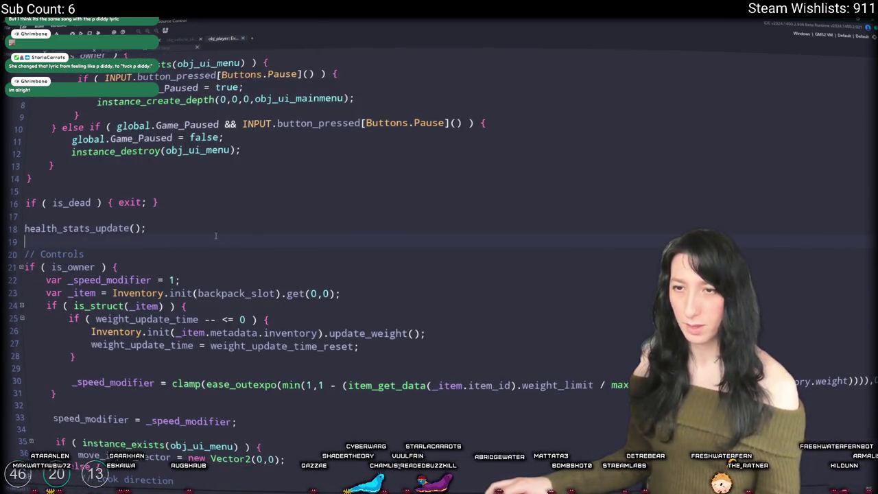
scroll(215, 236, down, 2)
scroll(143, 193, down, 2)
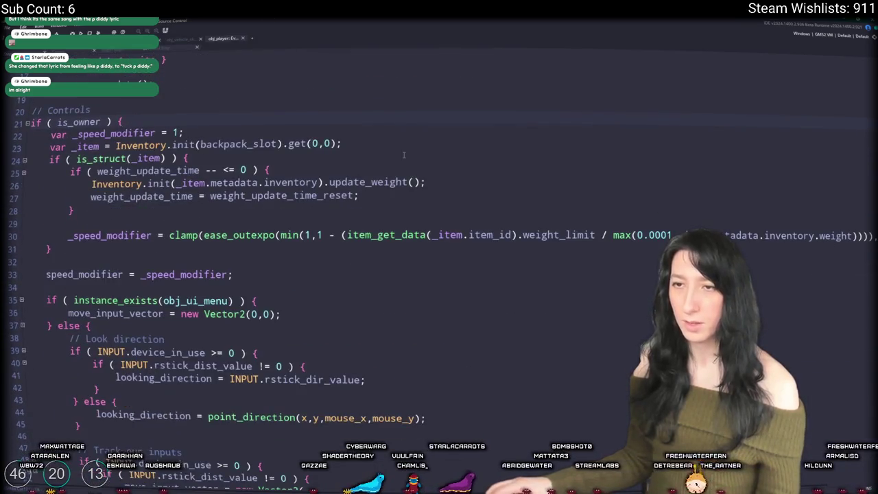
key(Return)
text(vehicle_instance == noone ) {)
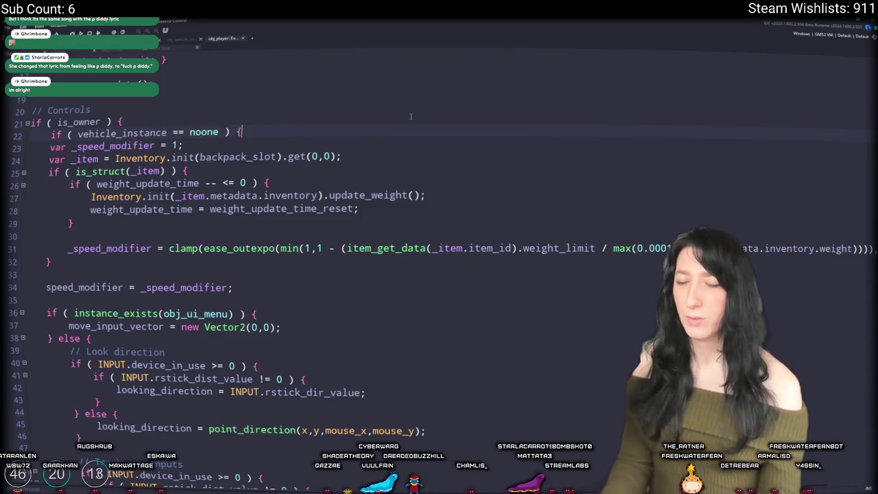
scroll(411, 116, down, 2)
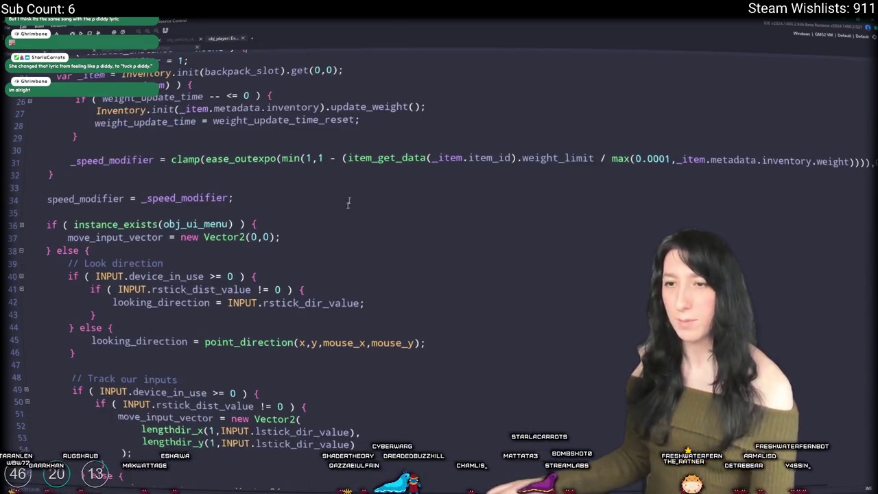
scroll(354, 182, up, 1)
scroll(288, 227, down, 2)
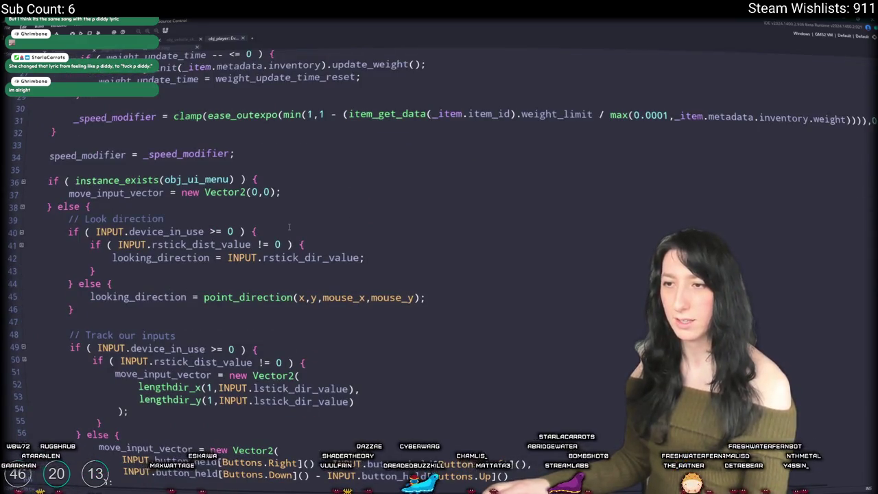
scroll(285, 224, up, 3)
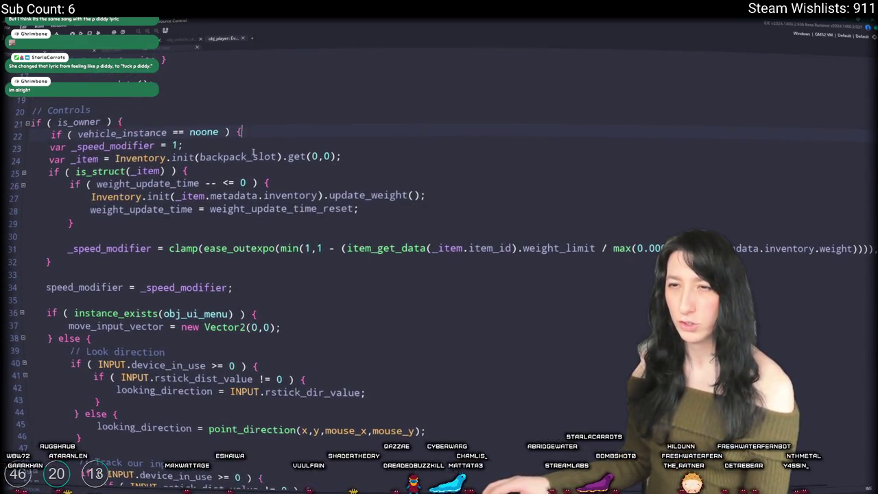
mouse_move(259, 135)
mouse_down()
mouse_move(75, 147)
mouse_move(55, 134)
mouse_move(308, 121)
mouse_up()
key(BackSpace)
Scroll down to the movement section and place the caret above the acceleration variables
scroll(44, 144, down, 6)
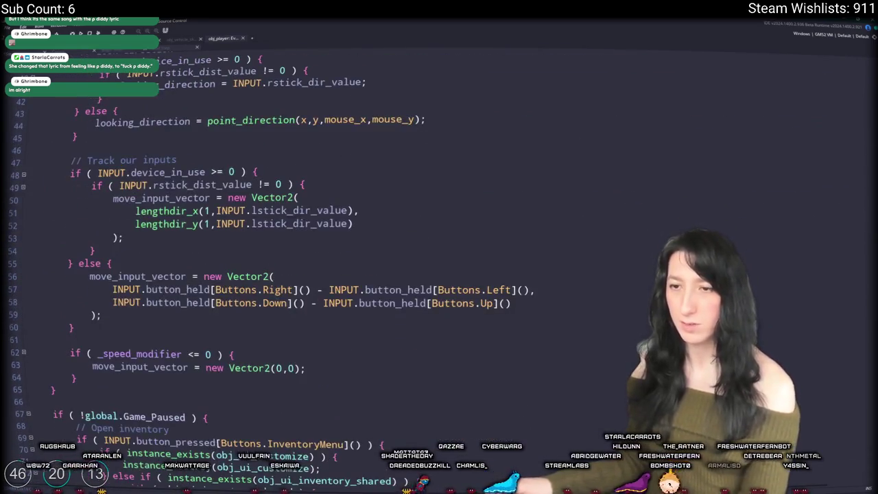
scroll(85, 314, down, 2)
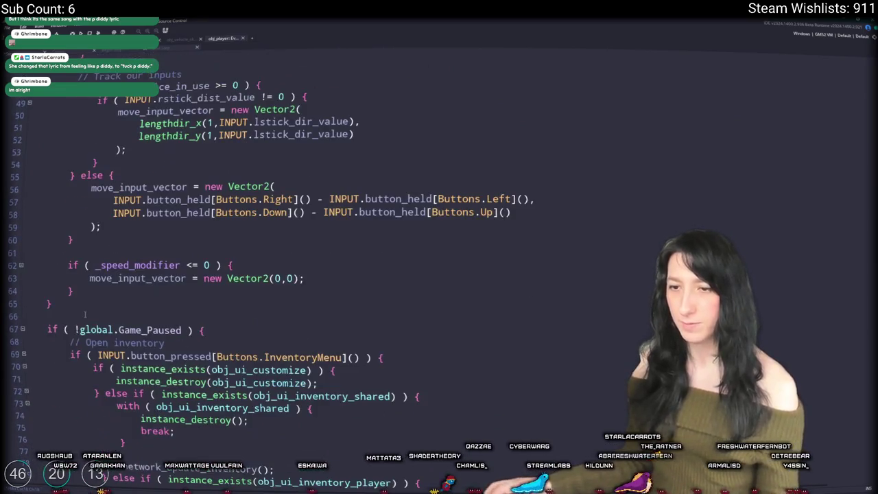
scroll(83, 314, down, 7)
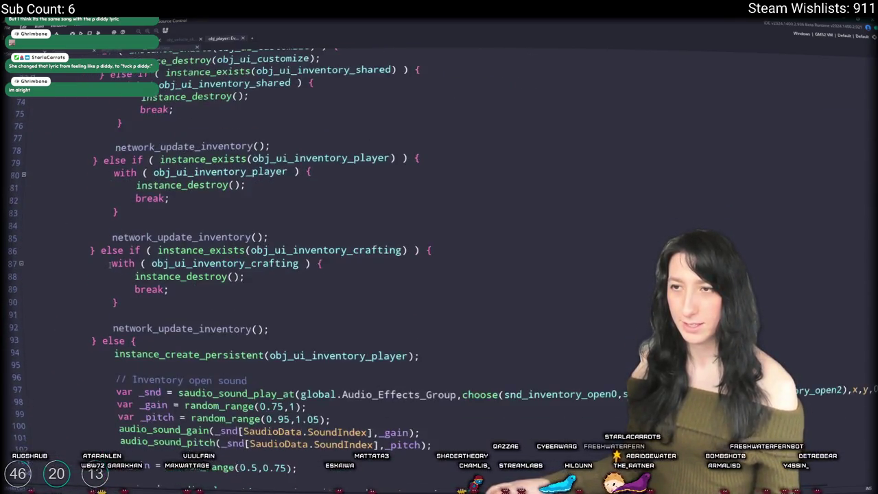
scroll(109, 265, down, 2)
scroll(201, 63, up, 3)
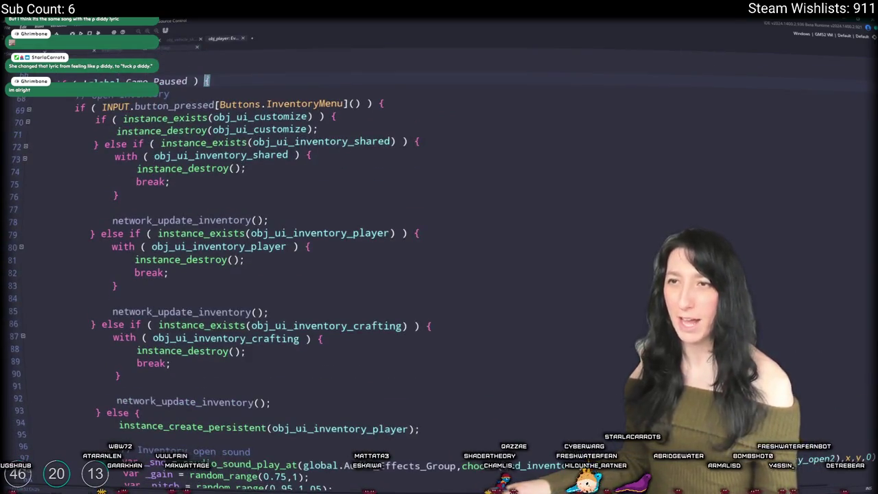
scroll(129, 353, down, 7)
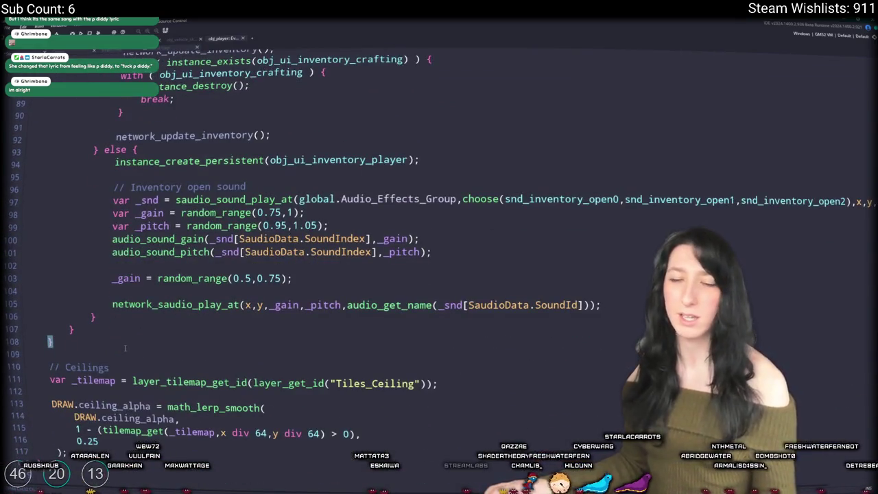
scroll(125, 348, up, 4)
scroll(108, 332, down, 7)
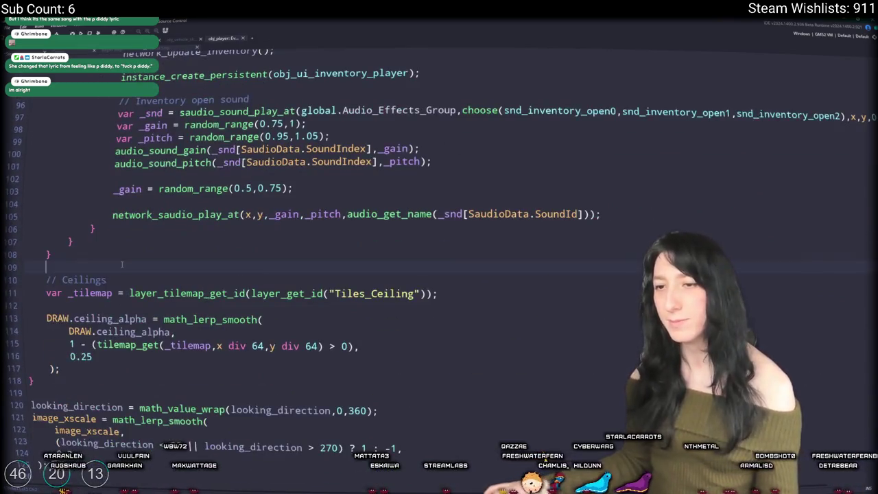
scroll(107, 300, down, 8)
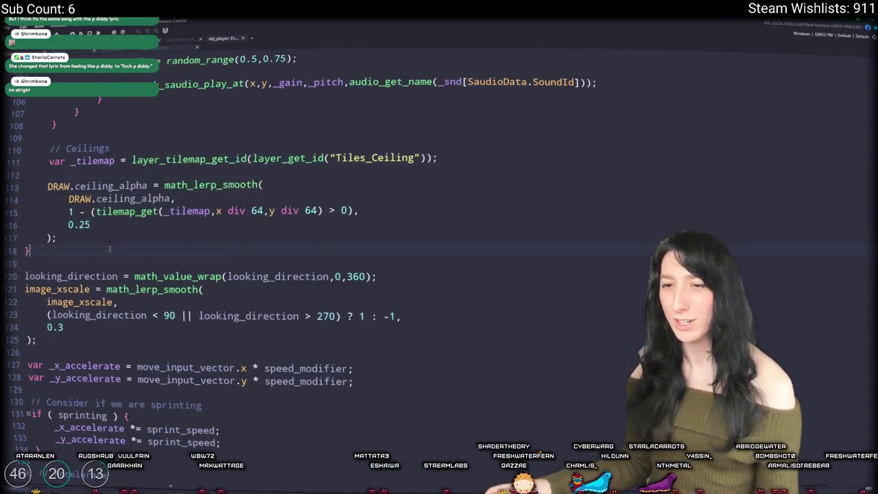
click(123, 194)
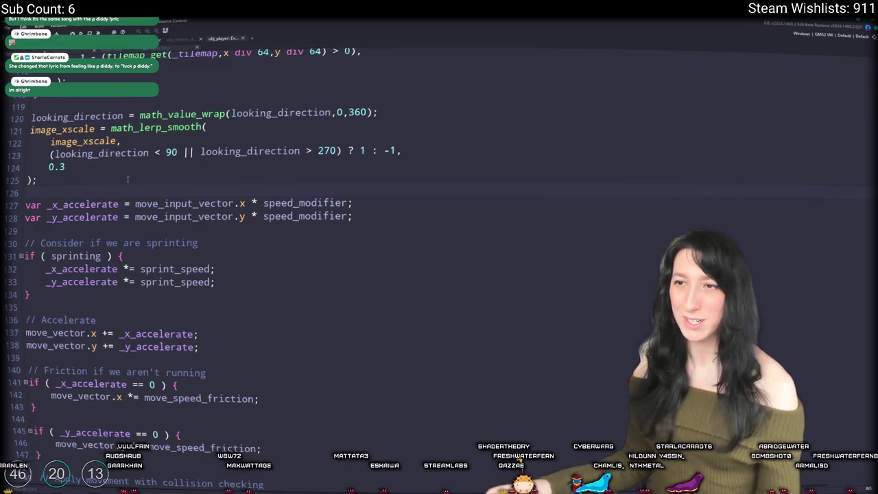
scroll(116, 183, down, 2)
click(371, 140)
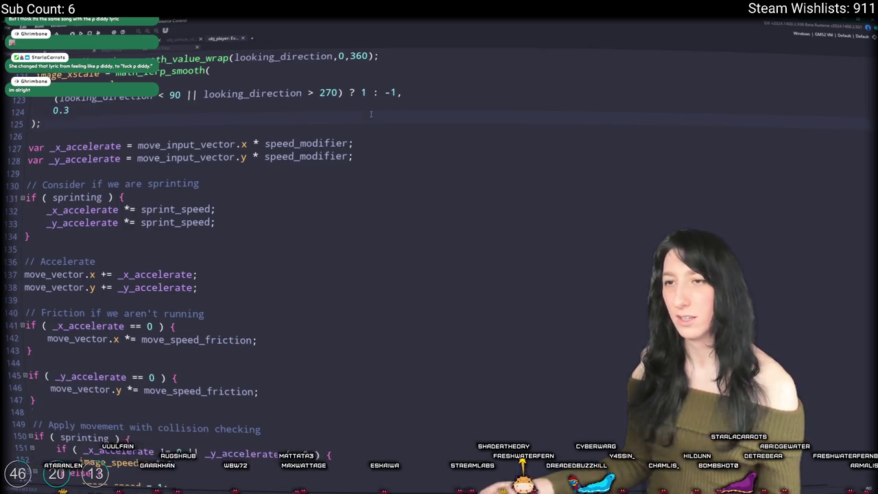
Start a new line reading 'if ( vehicle_instance == noone ) {' in the player's Step code
key(Return)
text(if ( vehicle_instance == noone ) {)
scroll(213, 135, down, 3)
scroll(212, 136, up, 2)
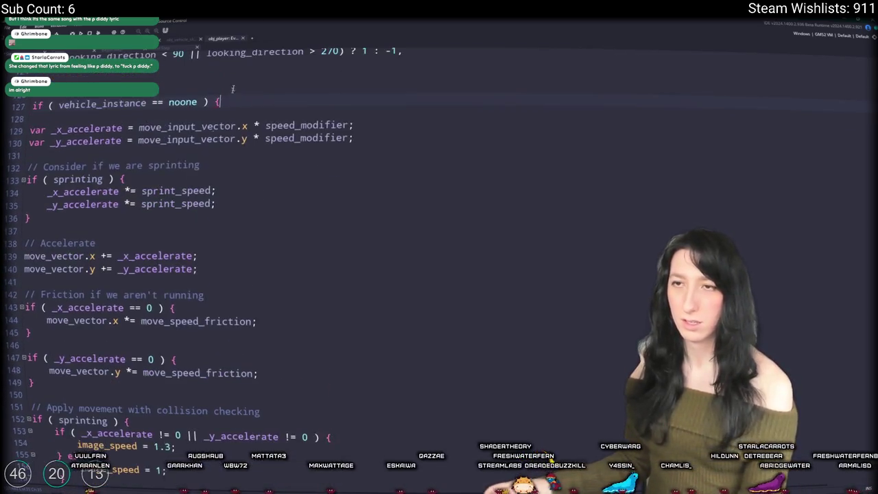
scroll(213, 135, up, 2)
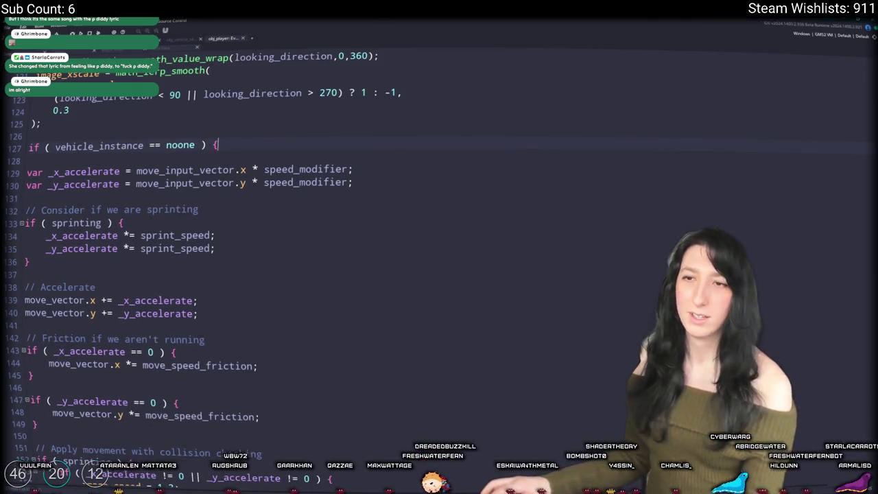
scroll(254, 138, down, 2)
scroll(240, 96, up, 1)
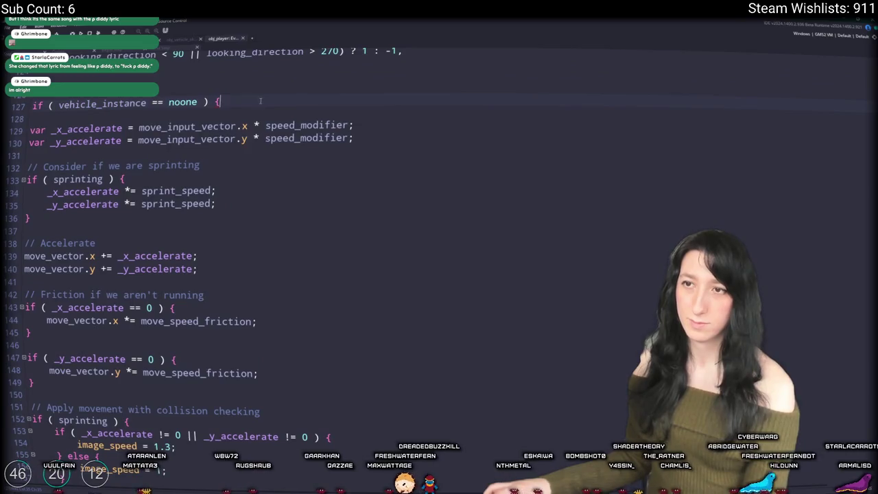
scroll(206, 110, down, 1)
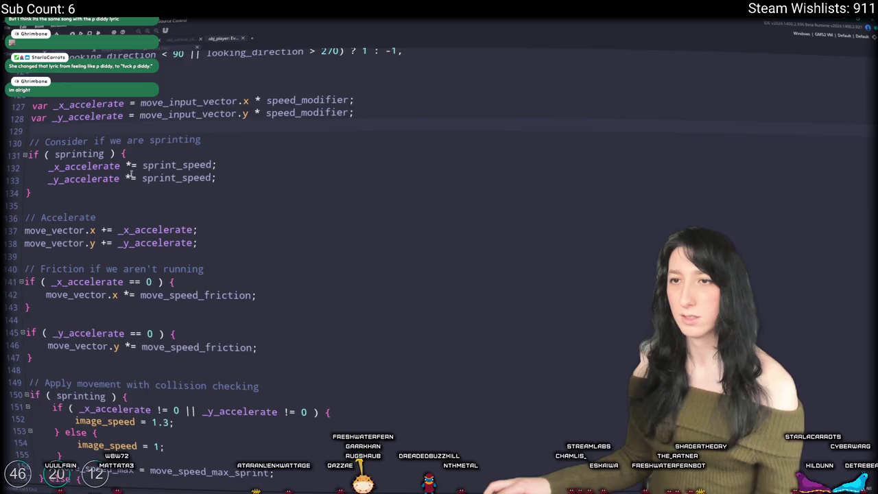
Put the 'if ( vehicle_instance == noone ) {' check just below the sprinting block, above // Accelerate
click(218, 178)
click(219, 198)
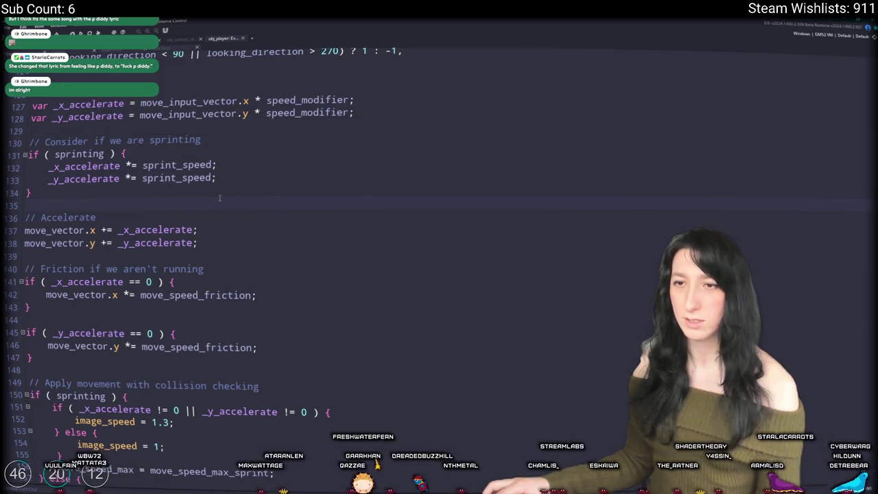
scroll(219, 178, down, 3)
click(221, 146)
key(Up)
key(Up)
key(Up)
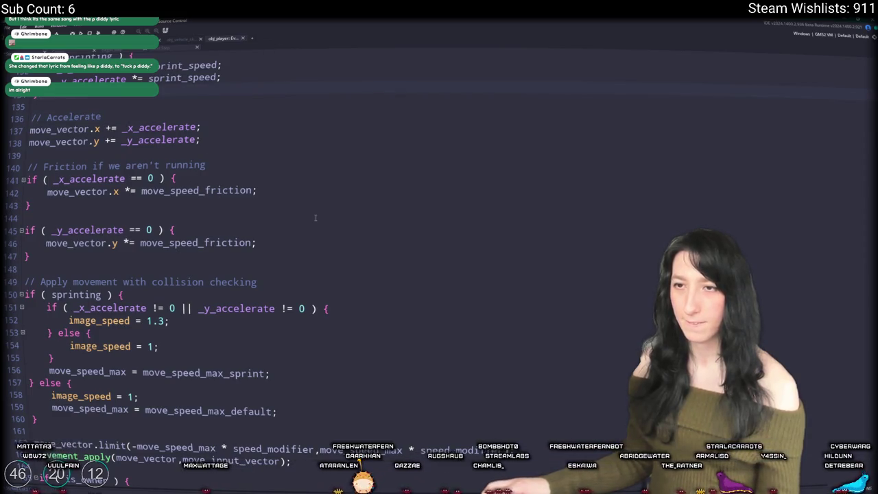
key(Return)
key(Return)
text(if ( vehicle_instance == noone ) {)
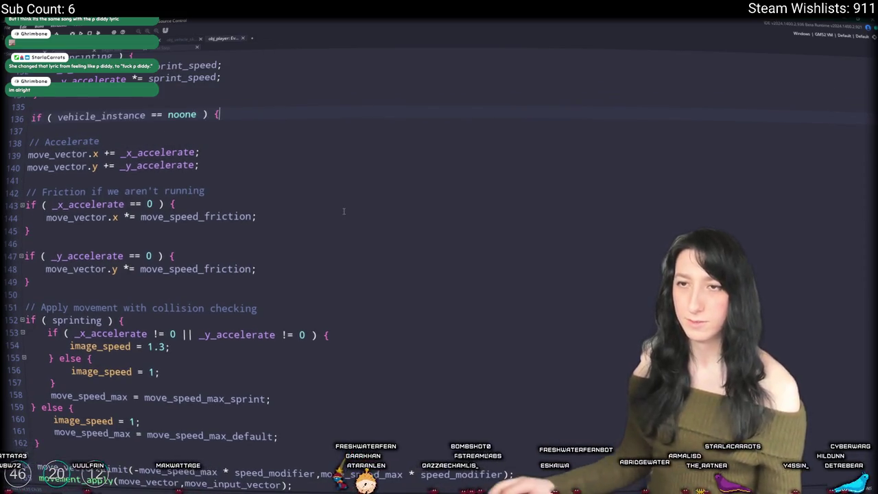
Indent the code from // Accelerate through movement_apply inside the vehicle check
scroll(314, 221, down, 1)
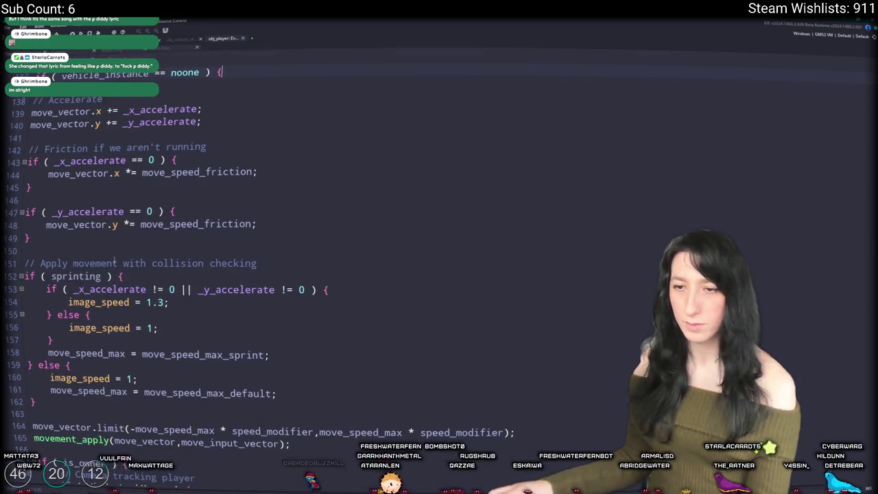
scroll(201, 151, down, 1)
click(293, 386)
scroll(293, 386, up, 1)
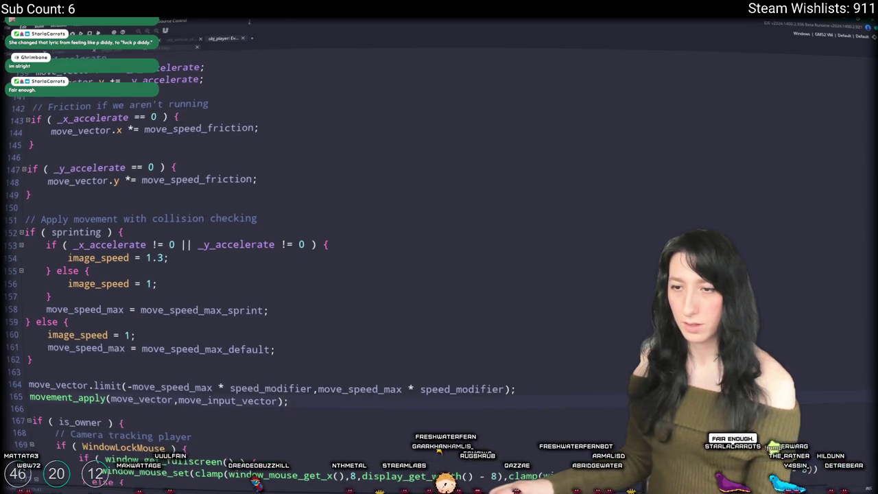
key(Return)
mouse_move(324, 406)
mouse_down()
mouse_move(137, 198)
mouse_move(90, 99)
mouse_up()
key(Tab)
click(90, 100)
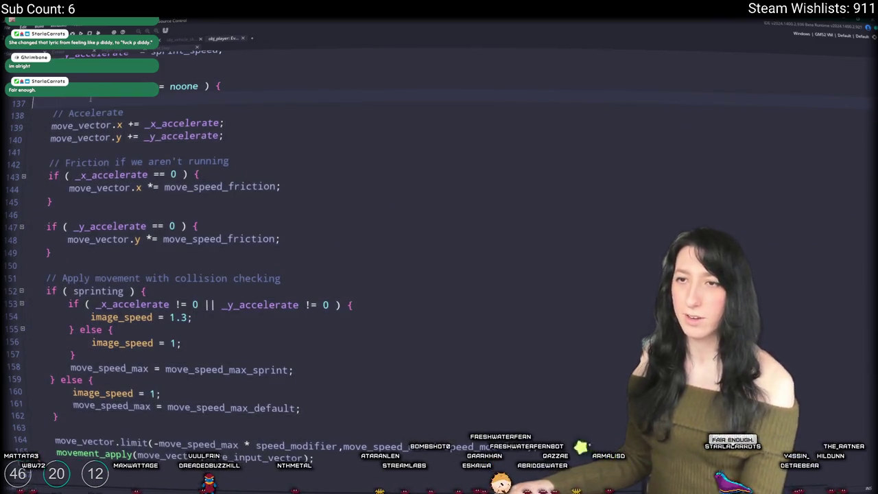
Add an 'else {' branch that calls vehicle_instance.movement_controller()
scroll(77, 414, down, 4)
click(77, 414)
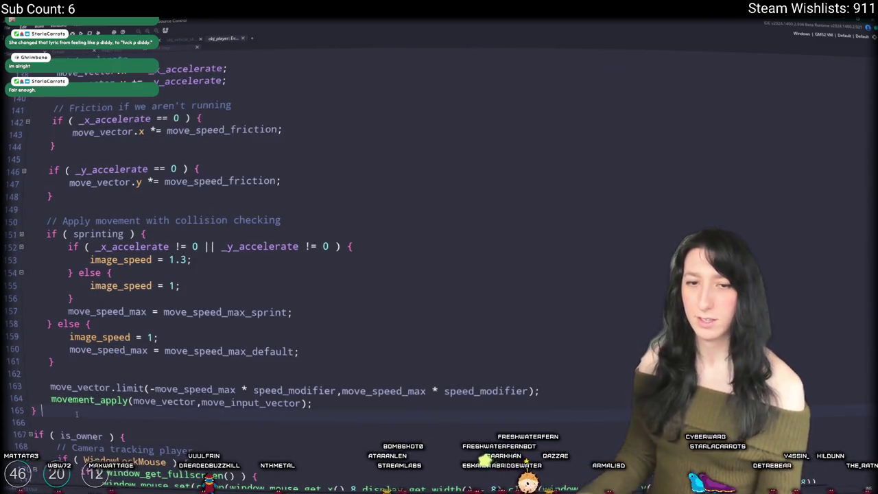
text(else {)
key(Return)
text(if ( vehicle_instance == noone ) {)
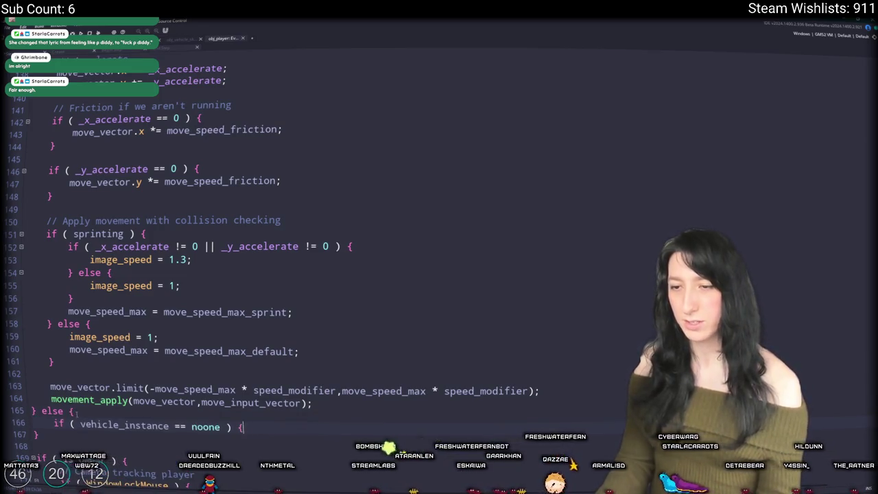
key(shift+Home)
key(BackSpace)
text(vehicle_instance.movement_con)
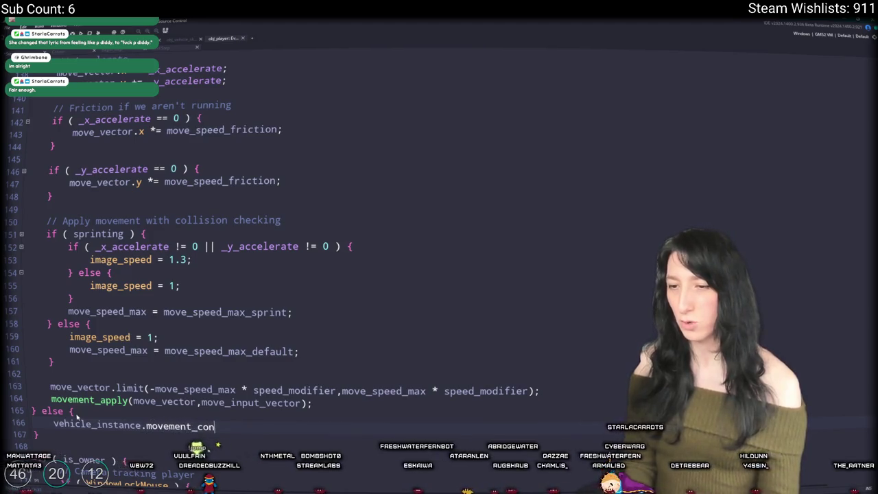